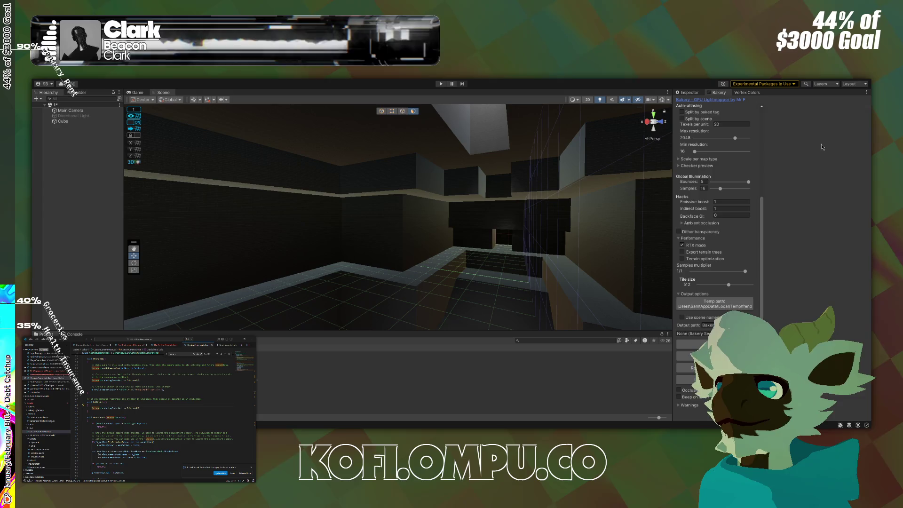
Step: Open the Lighting window with Ctrl+9 to show the scene's lightmapping settings
{"action": "key", "text": "ctrl+9"}
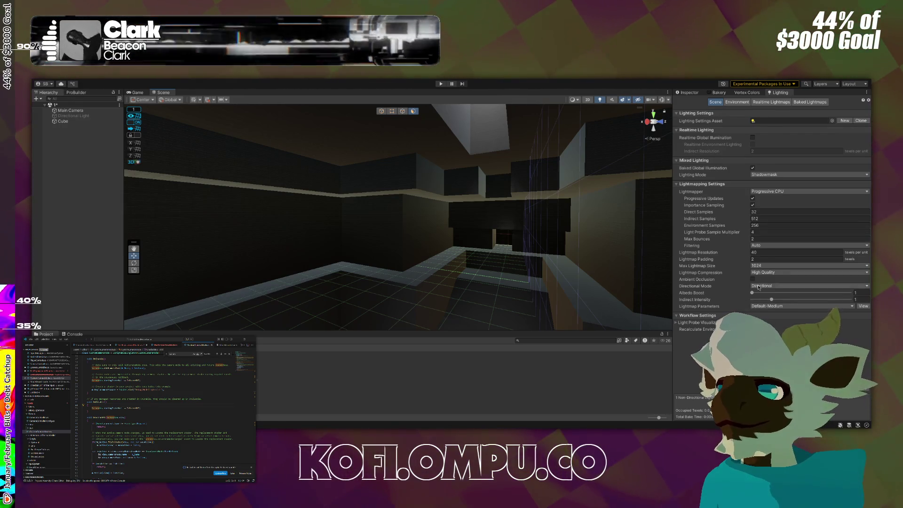
Step: Set the Environment skybox material to None, leaving the corridor much darker
{"action": "left_click", "coordinate": [736, 102]}
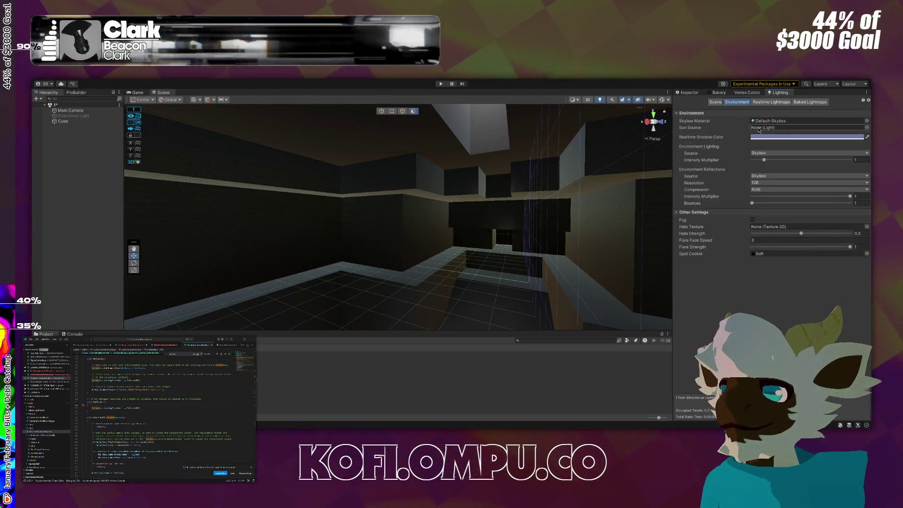
{"action": "left_click", "coordinate": [783, 121]}
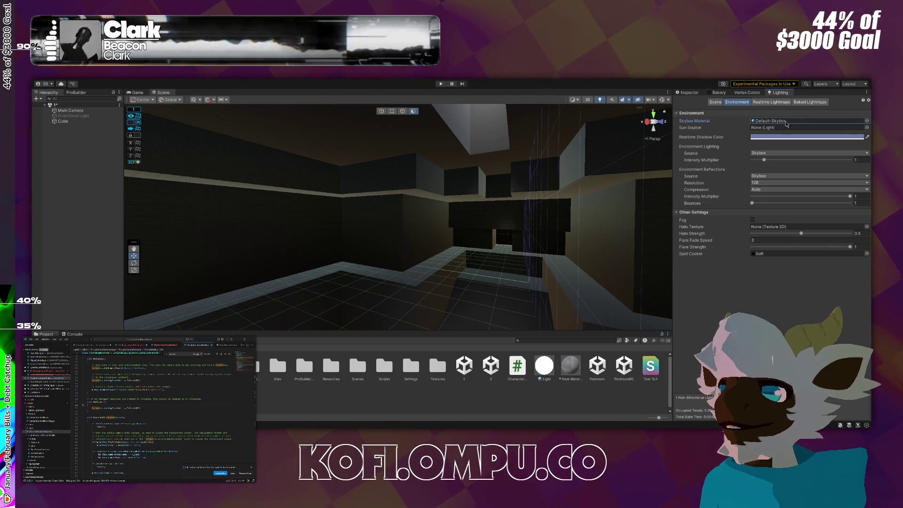
{"action": "key", "text": "Delete"}
{"action": "mouse_move", "coordinate": [578, 179]}
{"action": "left_mouse_down"}
{"action": "mouse_move", "coordinate": [588, 173]}
{"action": "mouse_move", "coordinate": [510, 171]}
{"action": "mouse_move", "coordinate": [409, 183]}
{"action": "mouse_move", "coordinate": [317, 209]}
{"action": "mouse_move", "coordinate": [306, 198]}
{"action": "mouse_move", "coordinate": [397, 147]}
{"action": "mouse_move", "coordinate": [377, 136]}
{"action": "mouse_move", "coordinate": [430, 125]}
{"action": "mouse_move", "coordinate": [475, 147]}
{"action": "mouse_move", "coordinate": [365, 151]}
{"action": "mouse_move", "coordinate": [202, 187]}
{"action": "mouse_move", "coordinate": [110, 226]}
{"action": "mouse_move", "coordinate": [176, 278]}
{"action": "mouse_move", "coordinate": [177, 244]}
{"action": "mouse_move", "coordinate": [202, 194]}
{"action": "mouse_move", "coordinate": [210, 83]}
{"action": "mouse_move", "coordinate": [216, 146]}
{"action": "mouse_move", "coordinate": [284, 133]}
{"action": "left_mouse_up"}
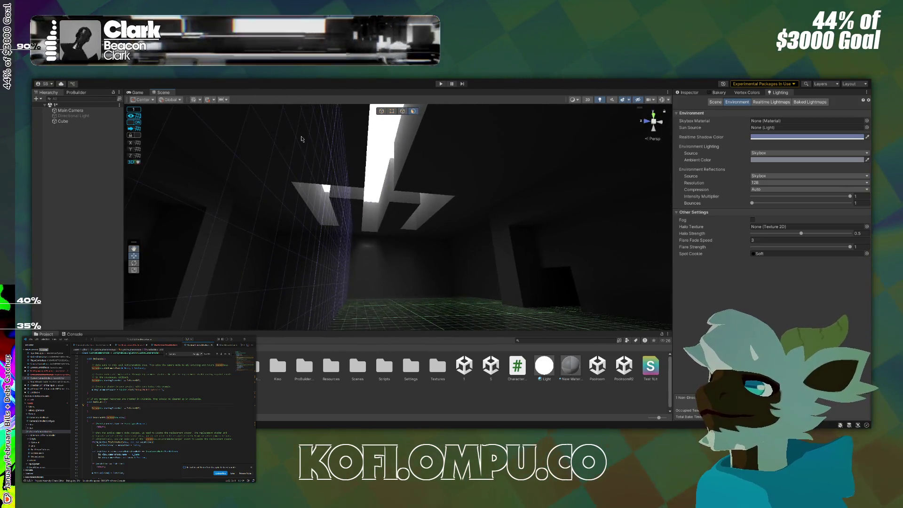
Step: Apply the Light 1 material in the scene and show its properties in the Inspector
{"action": "left_click", "coordinate": [389, 128]}
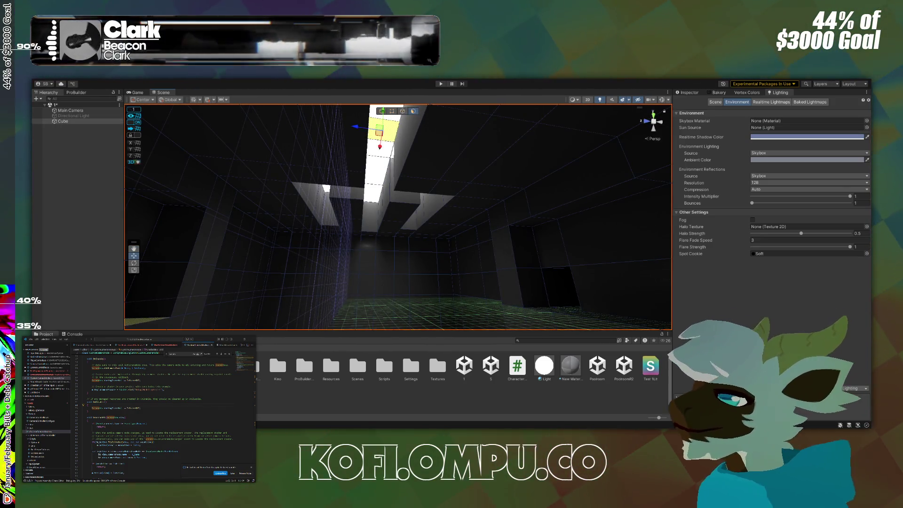
{"action": "left_click", "coordinate": [548, 370]}
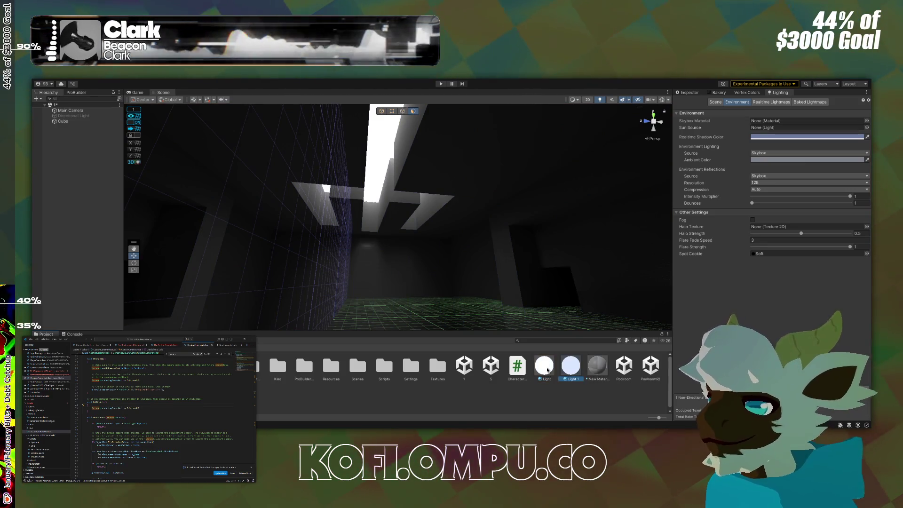
{"action": "left_click_drag", "start_coordinate": [581, 377], "coordinate": [387, 165]}
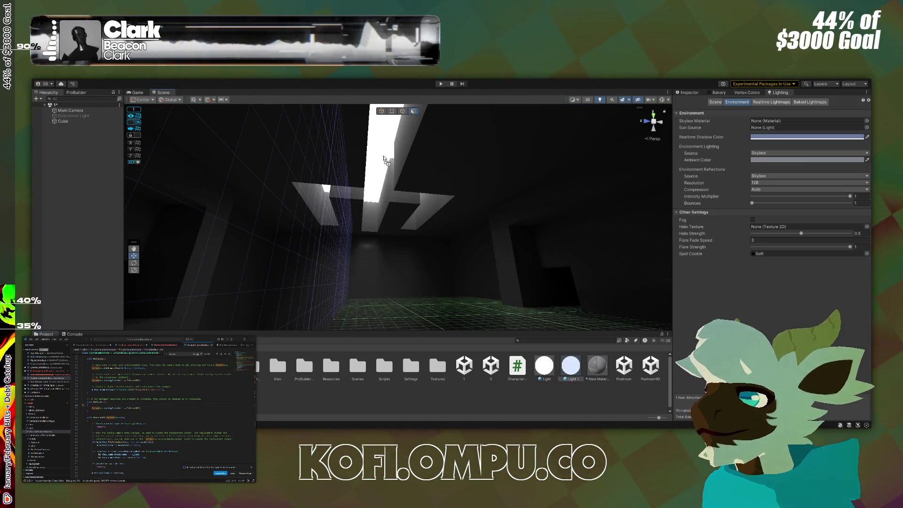
{"action": "left_click", "coordinate": [698, 91]}
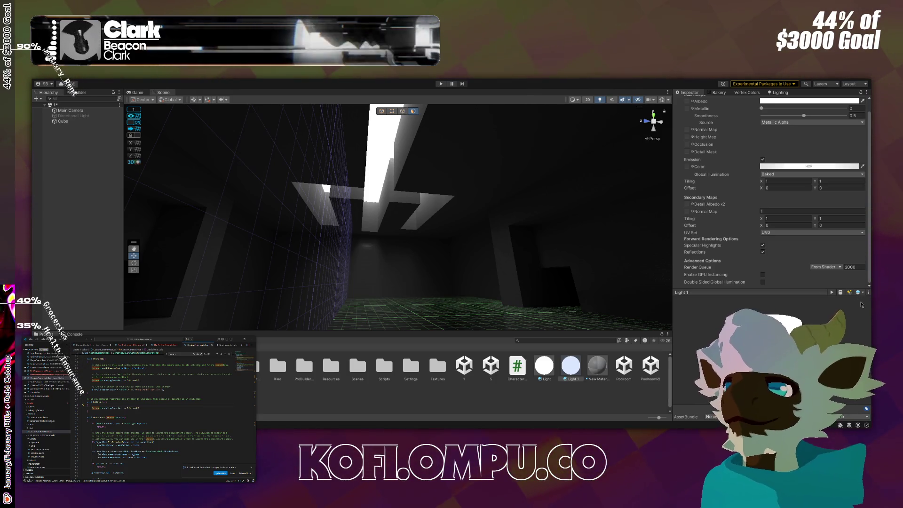
Step: Switch the right dock to the Bakery lightmapper settings
{"action": "left_click", "coordinate": [718, 92]}
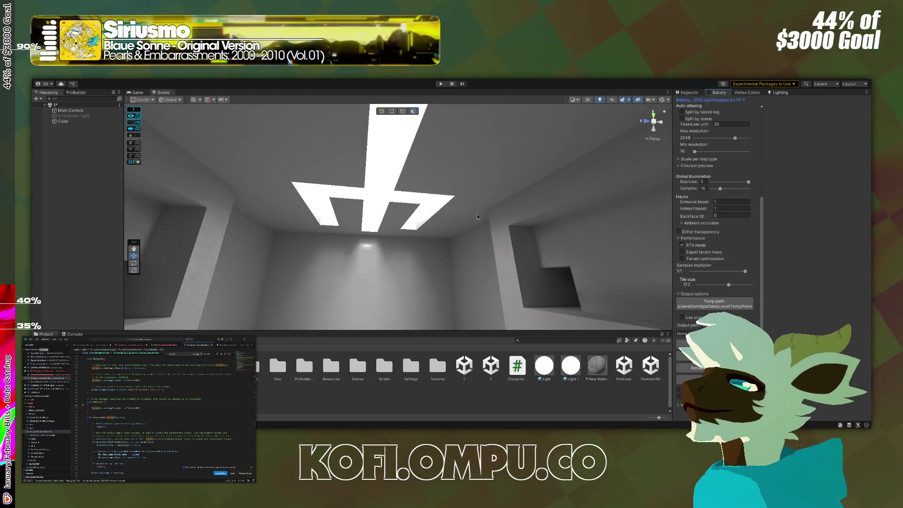
{"action": "mouse_move", "coordinate": [383, 211]}
{"action": "left_mouse_down"}
{"action": "mouse_move", "coordinate": [338, 252]}
{"action": "mouse_move", "coordinate": [288, 244]}
{"action": "mouse_move", "coordinate": [343, 215]}
{"action": "mouse_move", "coordinate": [536, 225]}
{"action": "mouse_move", "coordinate": [534, 259]}
{"action": "left_mouse_up"}
{"action": "mouse_move", "coordinate": [720, 248]}
{"action": "left_mouse_down"}
{"action": "mouse_move", "coordinate": [749, 252]}
{"action": "mouse_move", "coordinate": [736, 259]}
{"action": "mouse_move", "coordinate": [762, 237]}
{"action": "mouse_move", "coordinate": [813, 242]}
{"action": "mouse_move", "coordinate": [749, 254]}
{"action": "mouse_move", "coordinate": [429, 262]}
{"action": "mouse_move", "coordinate": [302, 228]}
{"action": "mouse_move", "coordinate": [303, 250]}
{"action": "left_mouse_up"}
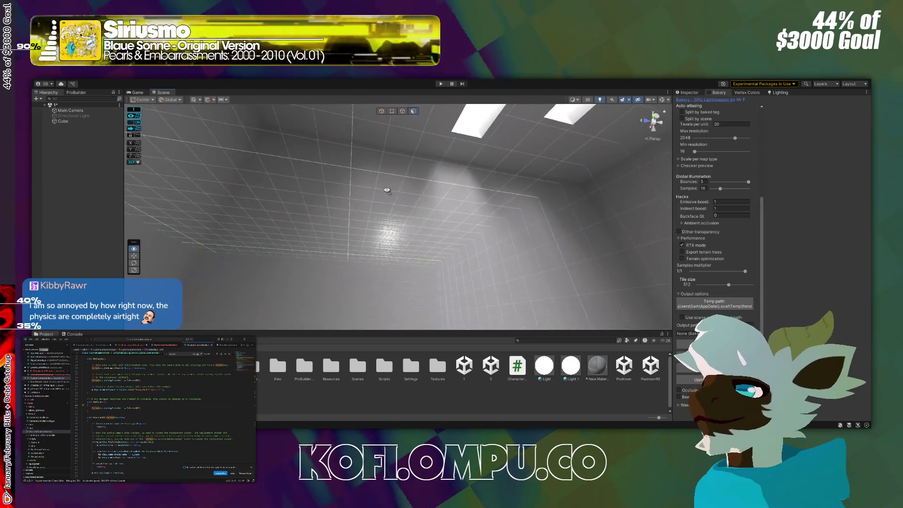
{"action": "left_click_drag", "start_coordinate": [387, 190], "coordinate": [370, 190]}
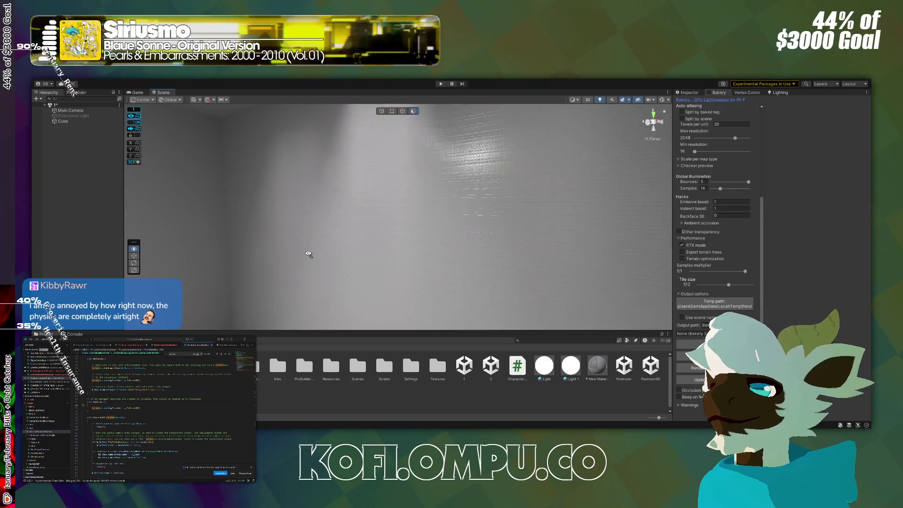
{"action": "mouse_move", "coordinate": [574, 207]}
{"action": "left_mouse_down"}
{"action": "mouse_move", "coordinate": [668, 238]}
{"action": "mouse_move", "coordinate": [649, 256]}
{"action": "mouse_move", "coordinate": [461, 270]}
{"action": "mouse_move", "coordinate": [443, 250]}
{"action": "mouse_move", "coordinate": [534, 262]}
{"action": "mouse_move", "coordinate": [670, 249]}
{"action": "left_mouse_up"}
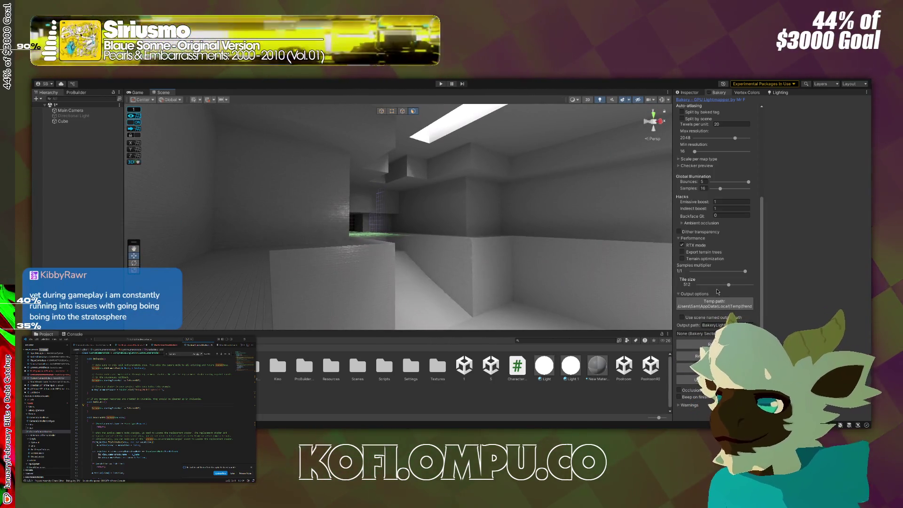
Step: Raise Bakery's max resolution to 4096 and show the Light 1 material's properties
{"action": "scroll", "coordinate": [718, 292], "scroll_direction": "up", "scroll_amount": 5}
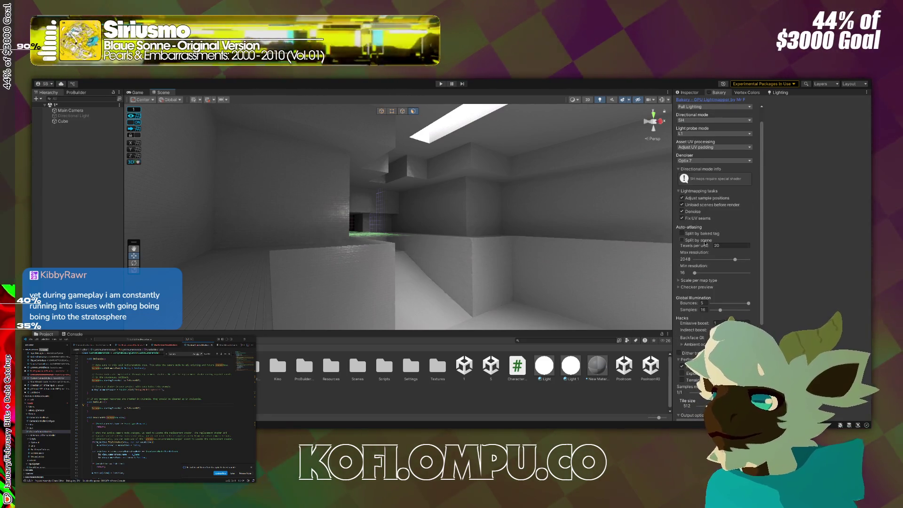
{"action": "left_click_drag", "start_coordinate": [452, 263], "coordinate": [482, 244]}
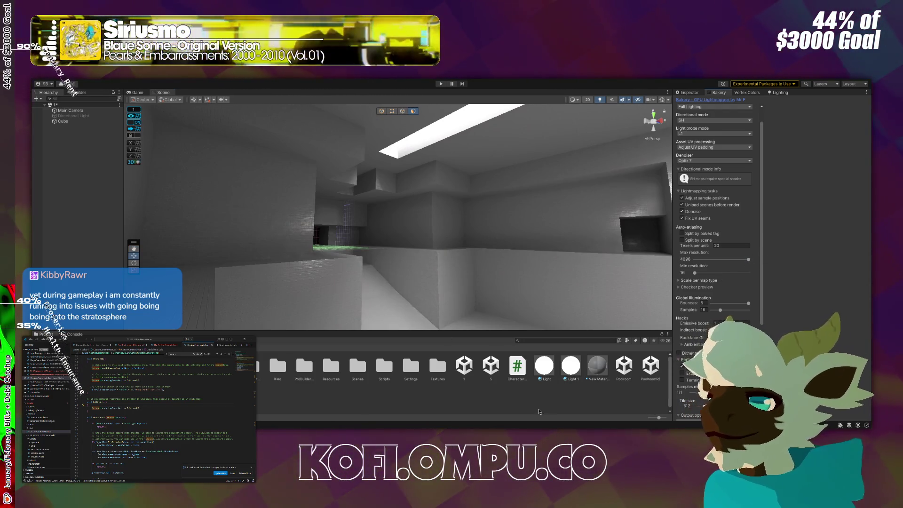
{"action": "left_click", "coordinate": [577, 367]}
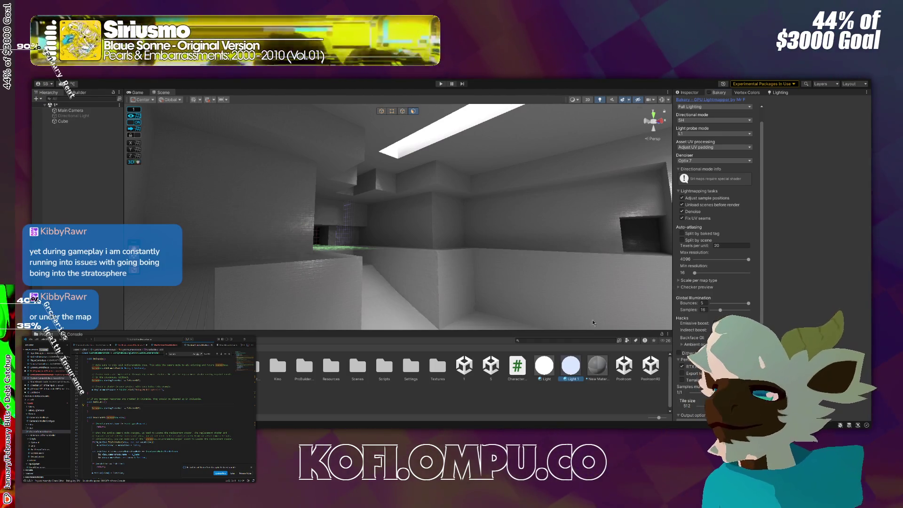
{"action": "left_click", "coordinate": [694, 92]}
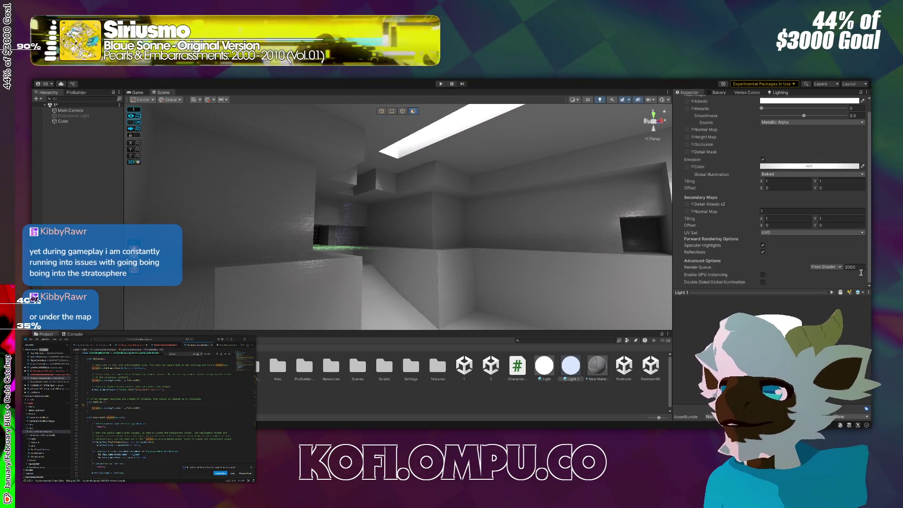
Step: Look over the dark corridor and ceiling light, then bring back the Bakery settings
{"action": "mouse_move", "coordinate": [565, 244]}
{"action": "left_mouse_down"}
{"action": "mouse_move", "coordinate": [479, 276]}
{"action": "mouse_move", "coordinate": [541, 268]}
{"action": "left_mouse_up"}
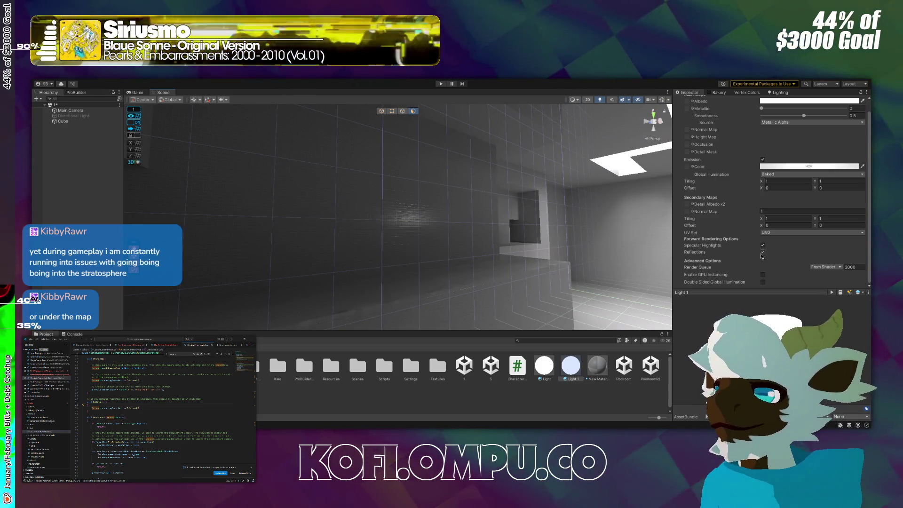
{"action": "left_click_drag", "start_coordinate": [621, 258], "coordinate": [592, 262]}
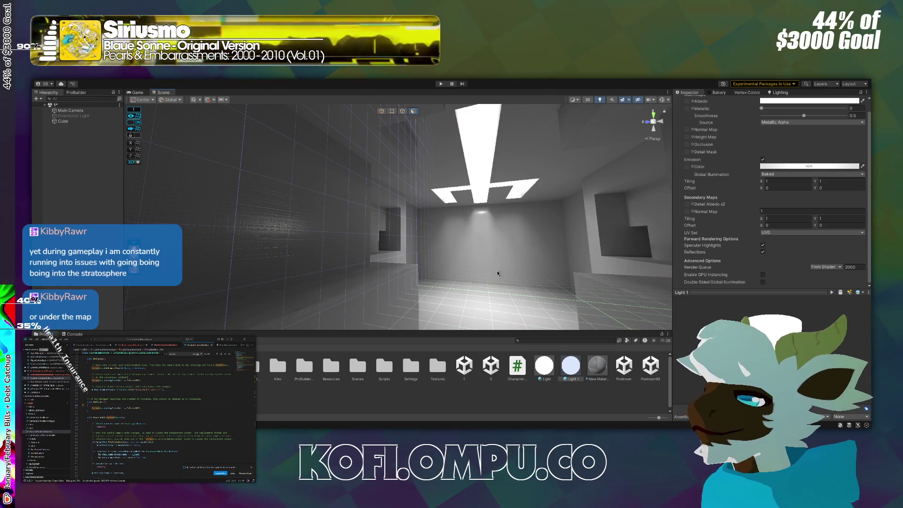
{"action": "left_click_drag", "start_coordinate": [495, 278], "coordinate": [531, 229]}
{"action": "left_click", "coordinate": [729, 94]}
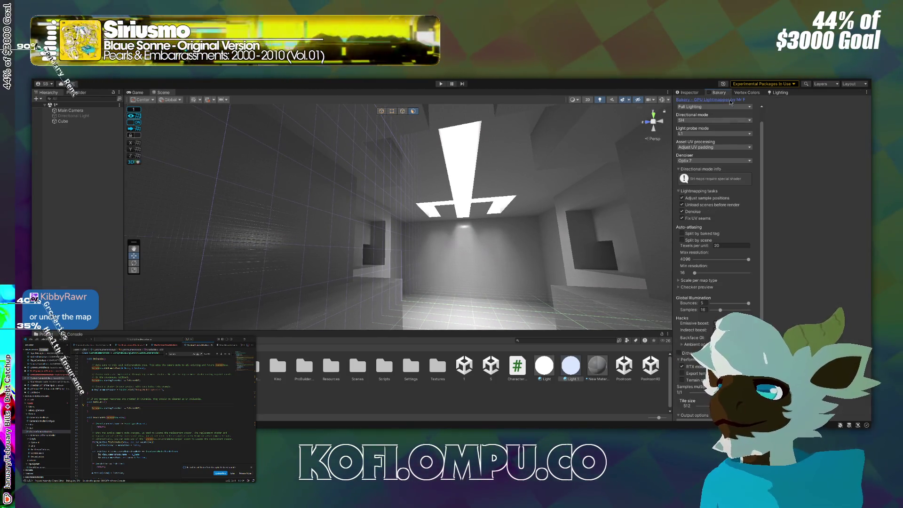
Step: Render the corridor lightmaps with Bakery
{"action": "scroll", "coordinate": [713, 265], "scroll_direction": "down", "scroll_amount": 4}
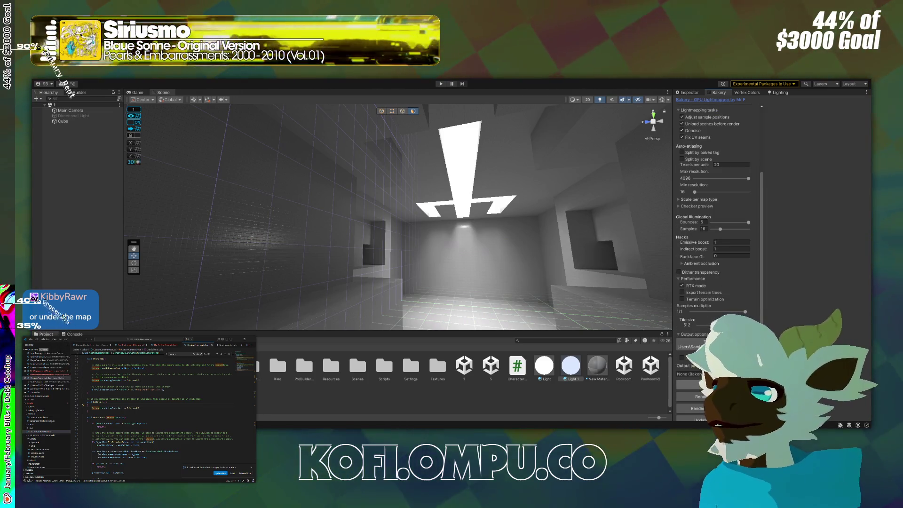
{"action": "left_click", "coordinate": [700, 396]}
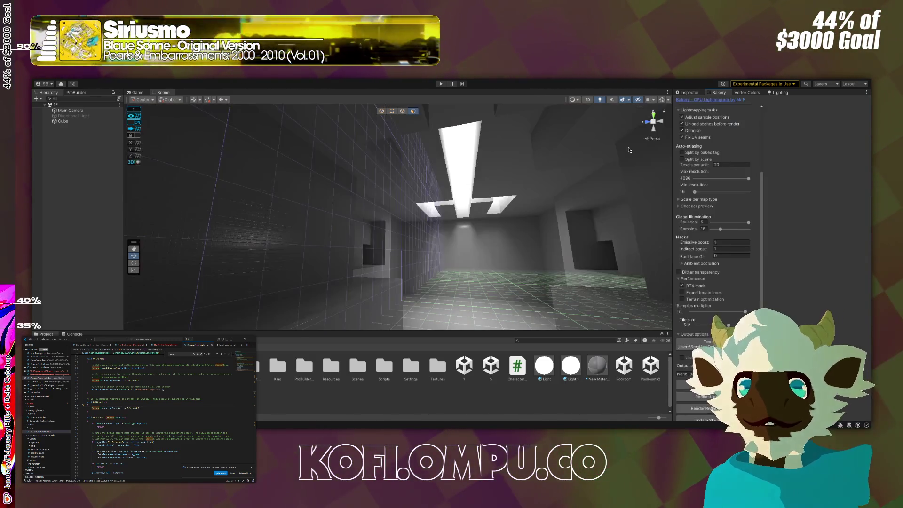
Step: Show the Console log with Ctrl+Shift+C while inspecting the baked corridor and skylights
{"action": "mouse_move", "coordinate": [617, 148]}
{"action": "left_mouse_down"}
{"action": "mouse_move", "coordinate": [546, 226]}
{"action": "mouse_move", "coordinate": [519, 221]}
{"action": "mouse_move", "coordinate": [607, 219]}
{"action": "left_mouse_up"}
{"action": "mouse_move", "coordinate": [91, 214]}
{"action": "left_mouse_down"}
{"action": "mouse_move", "coordinate": [73, 290]}
{"action": "mouse_move", "coordinate": [117, 306]}
{"action": "mouse_move", "coordinate": [280, 318]}
{"action": "mouse_move", "coordinate": [258, 270]}
{"action": "mouse_move", "coordinate": [307, 246]}
{"action": "mouse_move", "coordinate": [274, 195]}
{"action": "mouse_move", "coordinate": [295, 363]}
{"action": "left_mouse_up"}
{"action": "key", "text": "ctrl+shift+c"}
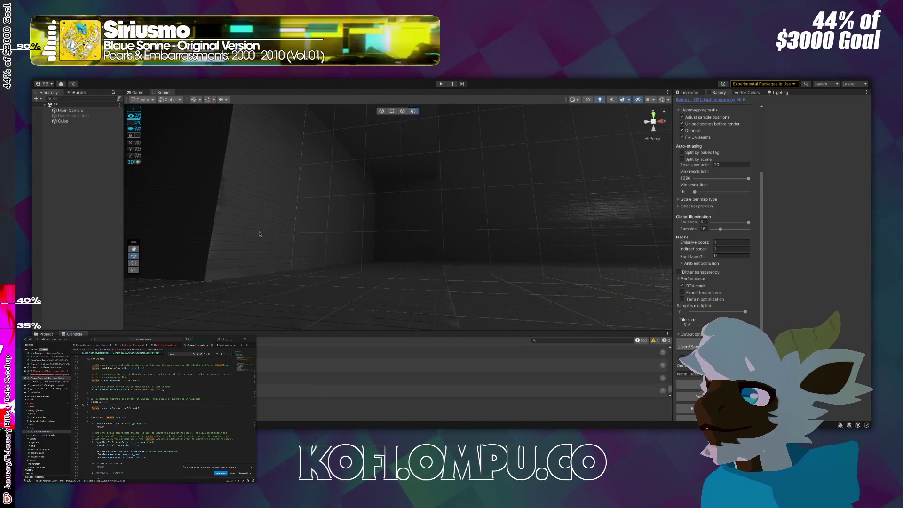
{"action": "mouse_move", "coordinate": [292, 171]}
{"action": "left_mouse_down"}
{"action": "mouse_move", "coordinate": [467, 201]}
{"action": "mouse_move", "coordinate": [476, 183]}
{"action": "mouse_move", "coordinate": [334, 195]}
{"action": "left_mouse_up"}
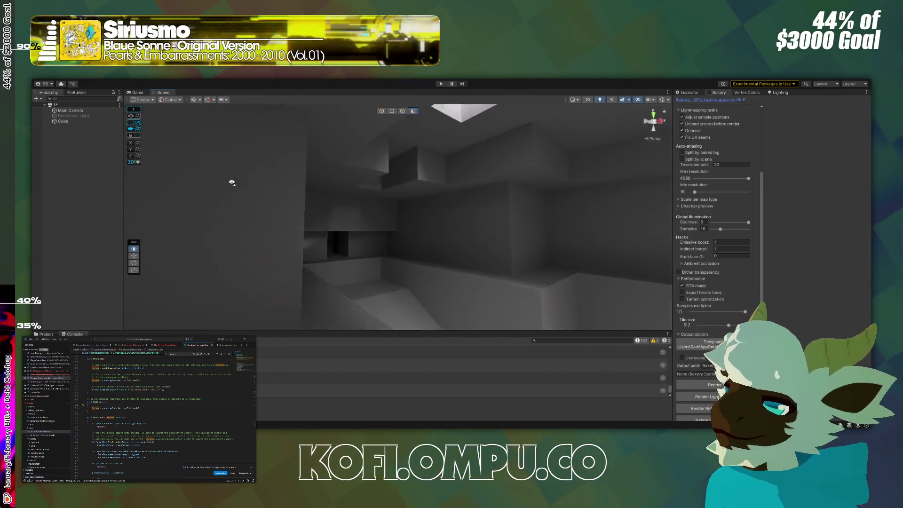
{"action": "mouse_move", "coordinate": [526, 163]}
{"action": "left_mouse_down"}
{"action": "mouse_move", "coordinate": [513, 166]}
{"action": "mouse_move", "coordinate": [516, 146]}
{"action": "left_mouse_up"}
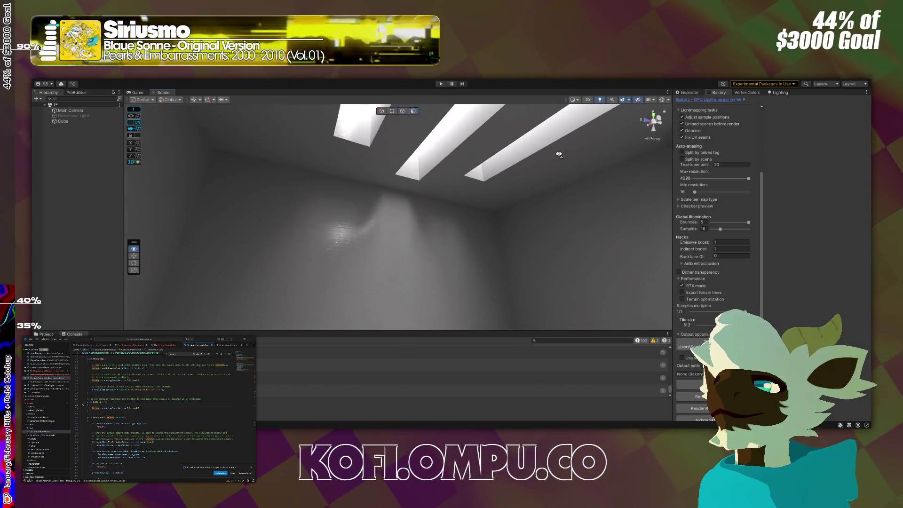
{"action": "left_click_drag", "start_coordinate": [558, 154], "coordinate": [534, 157]}
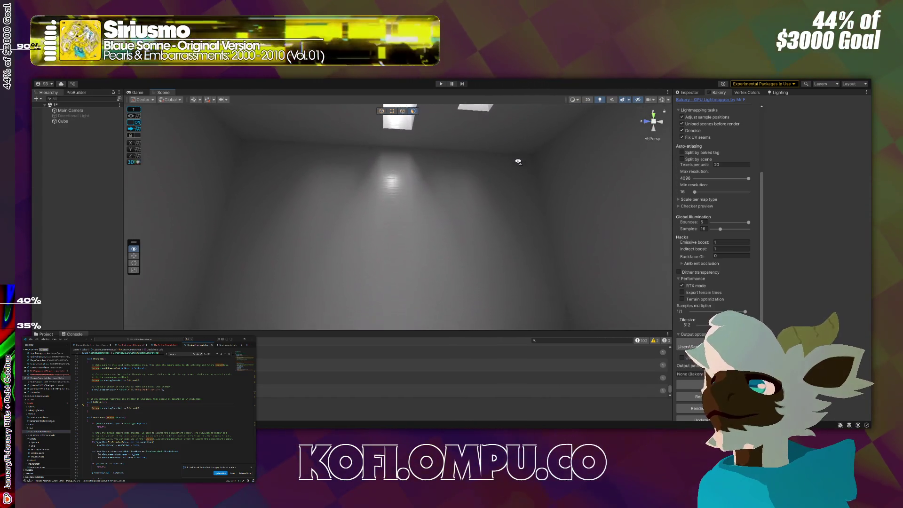
{"action": "mouse_move", "coordinate": [507, 199]}
{"action": "left_mouse_down"}
{"action": "mouse_move", "coordinate": [513, 112]}
{"action": "mouse_move", "coordinate": [614, 149]}
{"action": "mouse_move", "coordinate": [608, 162]}
{"action": "mouse_move", "coordinate": [862, 190]}
{"action": "mouse_move", "coordinate": [834, 203]}
{"action": "mouse_move", "coordinate": [852, 198]}
{"action": "mouse_move", "coordinate": [714, 213]}
{"action": "mouse_move", "coordinate": [811, 208]}
{"action": "mouse_move", "coordinate": [829, 205]}
{"action": "mouse_move", "coordinate": [472, 217]}
{"action": "mouse_move", "coordinate": [512, 224]}
{"action": "left_mouse_up"}
{"action": "mouse_move", "coordinate": [509, 268]}
{"action": "left_mouse_down"}
{"action": "mouse_move", "coordinate": [524, 184]}
{"action": "mouse_move", "coordinate": [456, 169]}
{"action": "mouse_move", "coordinate": [409, 195]}
{"action": "mouse_move", "coordinate": [433, 195]}
{"action": "mouse_move", "coordinate": [367, 207]}
{"action": "mouse_move", "coordinate": [439, 187]}
{"action": "mouse_move", "coordinate": [560, 176]}
{"action": "left_mouse_up"}
{"action": "mouse_move", "coordinate": [638, 168]}
{"action": "left_mouse_down"}
{"action": "mouse_move", "coordinate": [554, 184]}
{"action": "mouse_move", "coordinate": [564, 186]}
{"action": "left_mouse_up"}
{"action": "key", "text": "Up"}
{"action": "key", "text": "Up"}
{"action": "key", "text": "Up"}
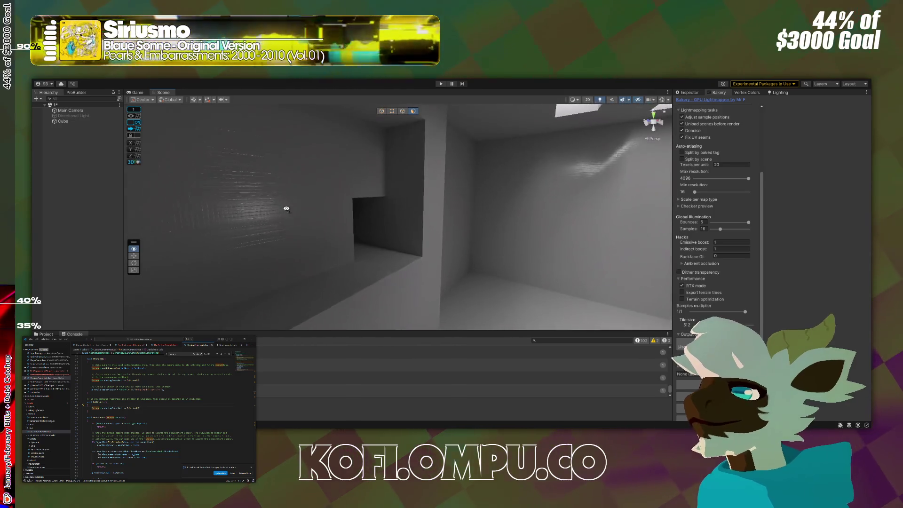
{"action": "mouse_move", "coordinate": [154, 230]}
{"action": "left_mouse_down"}
{"action": "mouse_move", "coordinate": [566, 167]}
{"action": "mouse_move", "coordinate": [555, 192]}
{"action": "mouse_move", "coordinate": [866, 202]}
{"action": "mouse_move", "coordinate": [631, 189]}
{"action": "left_mouse_up"}
Step: Load PoolroomR2 alongside scene 1 and select its Capsule and Camera objects
{"action": "mouse_move", "coordinate": [466, 165]}
{"action": "left_mouse_down"}
{"action": "mouse_move", "coordinate": [586, 183]}
{"action": "mouse_move", "coordinate": [457, 213]}
{"action": "mouse_move", "coordinate": [556, 279]}
{"action": "mouse_move", "coordinate": [587, 263]}
{"action": "mouse_move", "coordinate": [608, 268]}
{"action": "mouse_move", "coordinate": [591, 222]}
{"action": "mouse_move", "coordinate": [663, 228]}
{"action": "mouse_move", "coordinate": [385, 212]}
{"action": "left_mouse_up"}
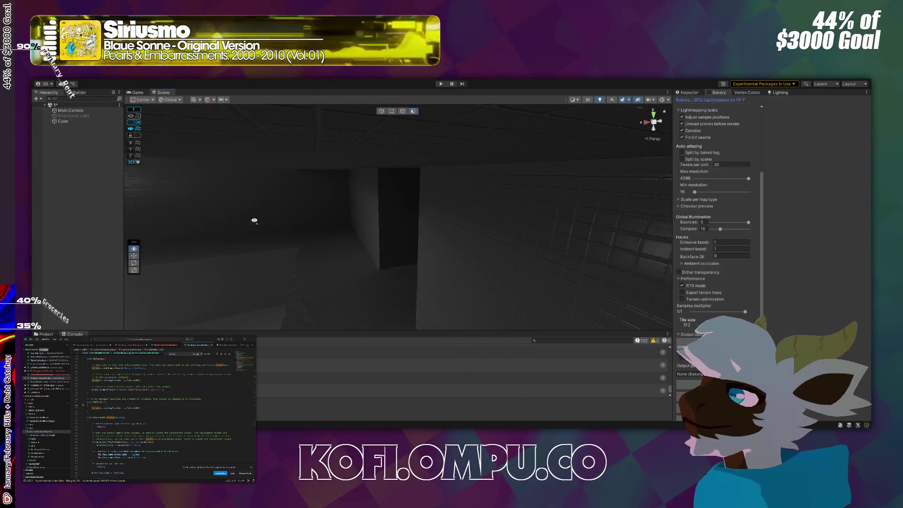
{"action": "left_click_drag", "start_coordinate": [254, 220], "coordinate": [225, 220]}
{"action": "left_click", "coordinate": [46, 334]}
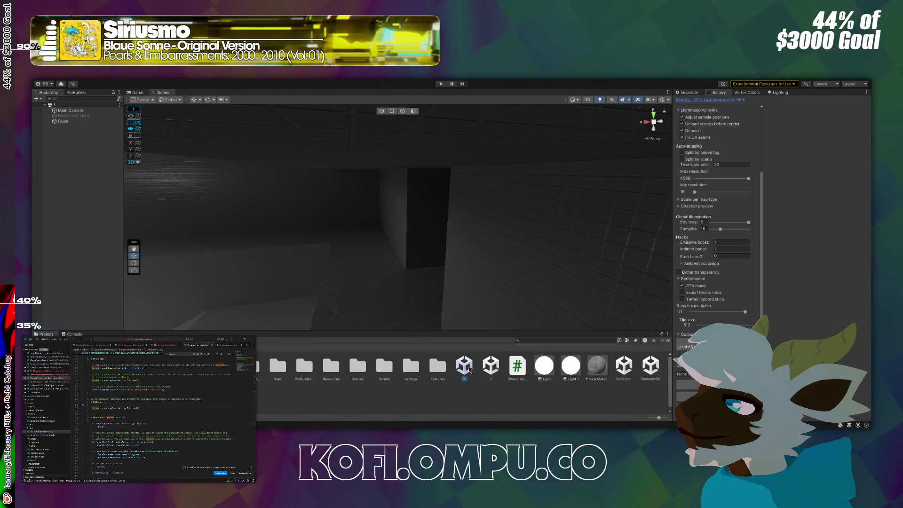
{"action": "left_click", "coordinate": [475, 401]}
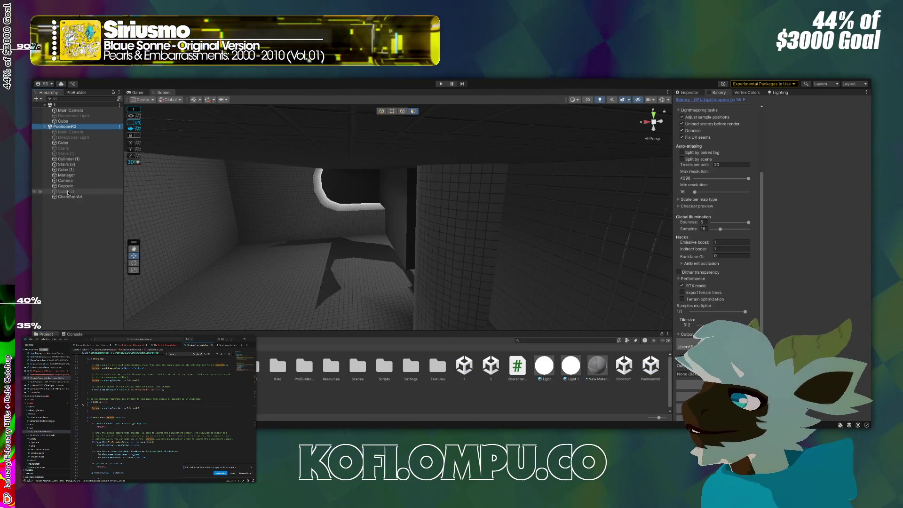
{"action": "left_click", "coordinate": [66, 186]}
{"action": "left_click", "coordinate": [65, 181], "text": "ctrl"}
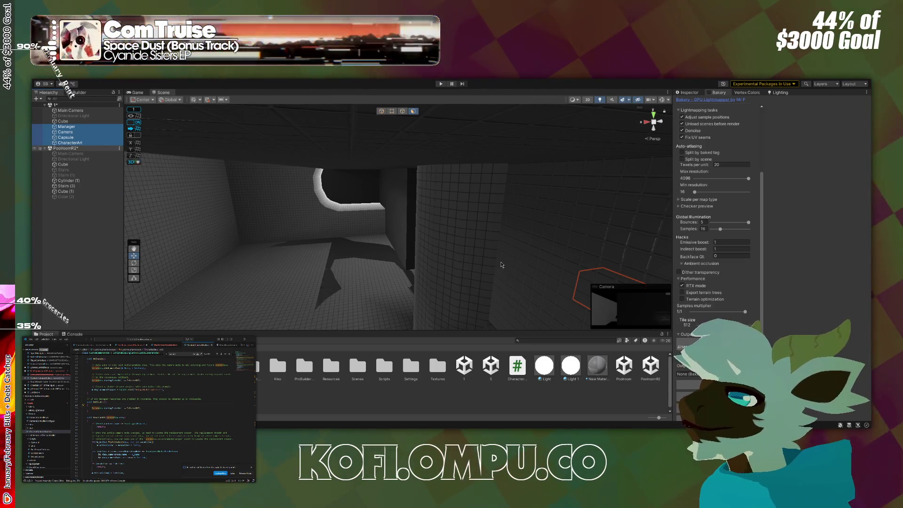
Step: Select Manager through CharacterArt and move them lower into the room with the Move tool
{"action": "mouse_move", "coordinate": [482, 266]}
{"action": "left_mouse_down"}
{"action": "mouse_move", "coordinate": [318, 234]}
{"action": "mouse_move", "coordinate": [338, 262]}
{"action": "mouse_move", "coordinate": [516, 226]}
{"action": "left_mouse_up"}
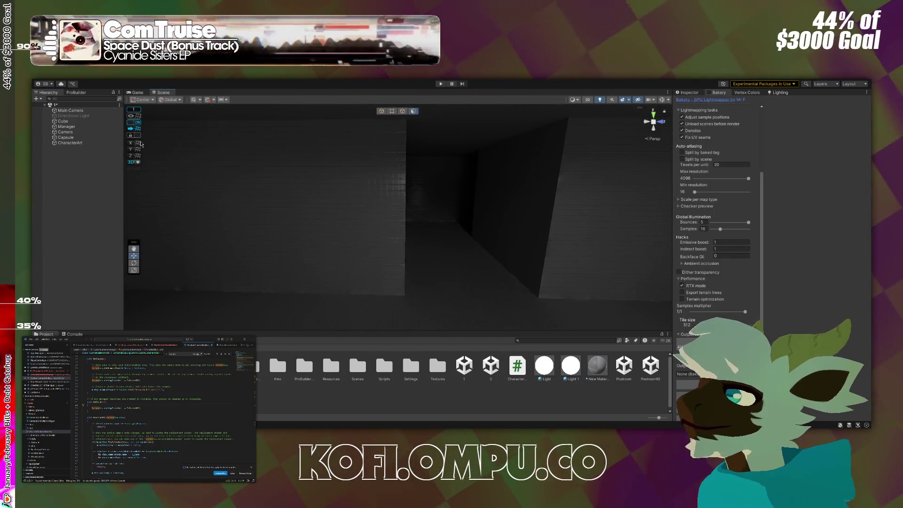
{"action": "left_click", "coordinate": [67, 127]}
{"action": "left_click", "coordinate": [70, 142], "text": "shift"}
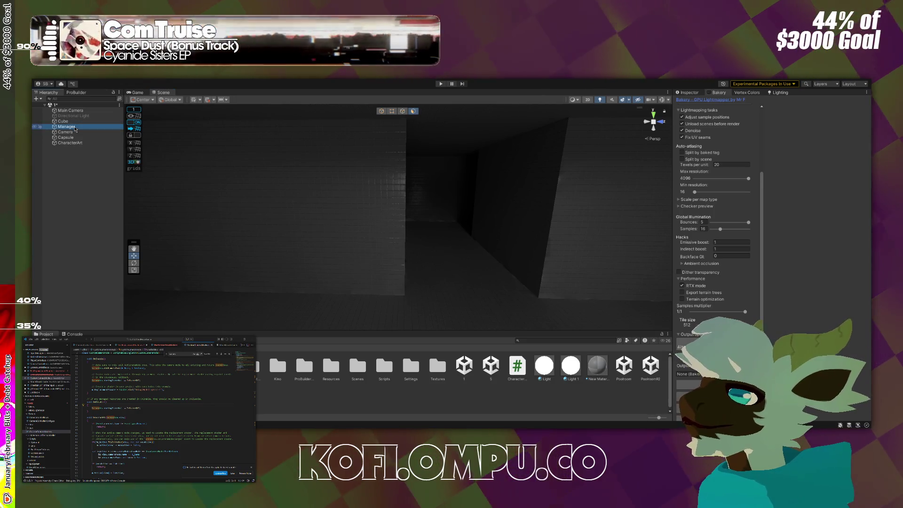
{"action": "mouse_move", "coordinate": [353, 194]}
{"action": "left_mouse_down"}
{"action": "mouse_move", "coordinate": [414, 242]}
{"action": "mouse_move", "coordinate": [379, 117]}
{"action": "left_mouse_up"}
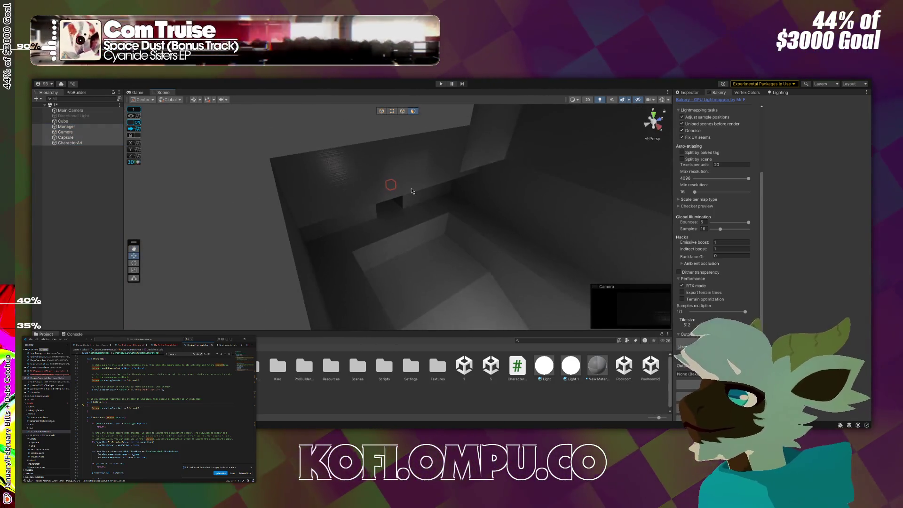
{"action": "left_click", "coordinate": [381, 112]}
{"action": "mouse_move", "coordinate": [371, 185]}
{"action": "left_mouse_down"}
{"action": "mouse_move", "coordinate": [374, 214]}
{"action": "mouse_move", "coordinate": [404, 217]}
{"action": "mouse_move", "coordinate": [451, 210]}
{"action": "mouse_move", "coordinate": [494, 188]}
{"action": "left_mouse_up"}
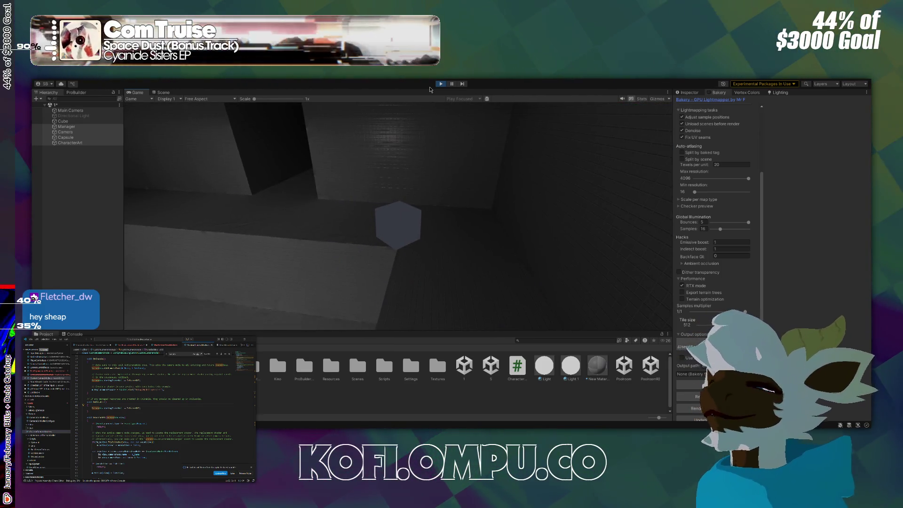
Step: Stop play, put the Cube room mesh on the Environment layer, and play again
{"action": "left_click", "coordinate": [440, 85]}
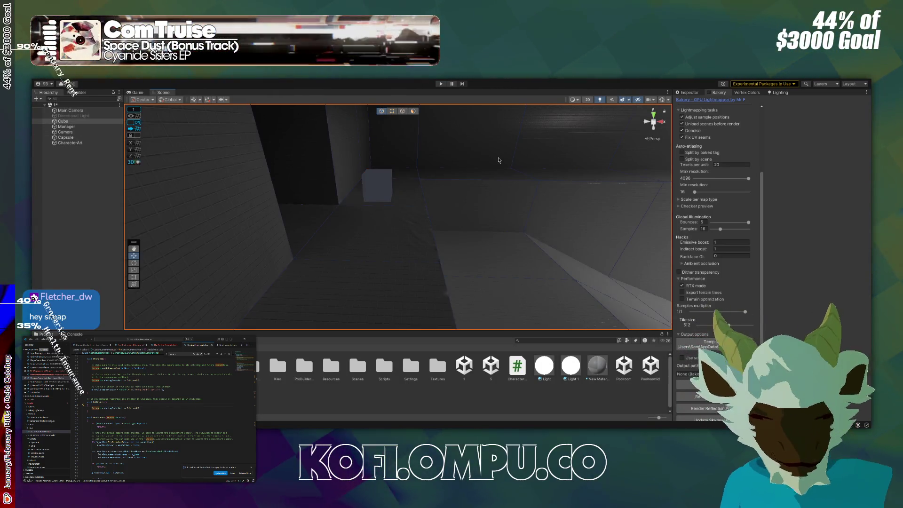
{"action": "left_click", "coordinate": [689, 92]}
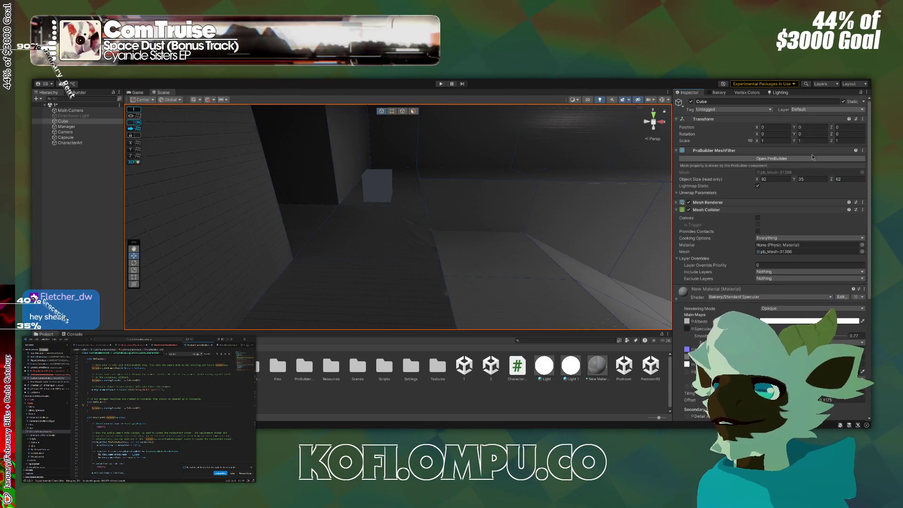
{"action": "left_click", "coordinate": [441, 84]}
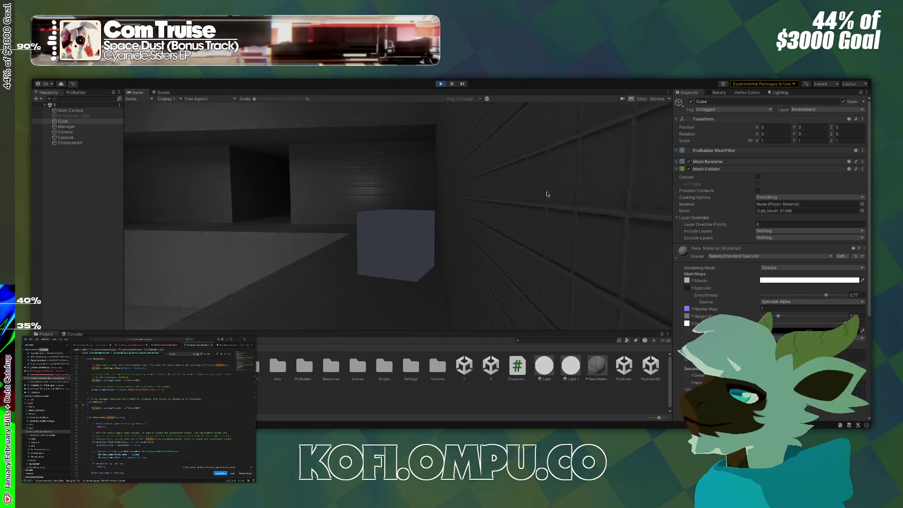
Step: During play, inspect the CharacterArt and Camera components, including the Camera Controller, then stop the game
{"action": "left_click", "coordinate": [70, 142]}
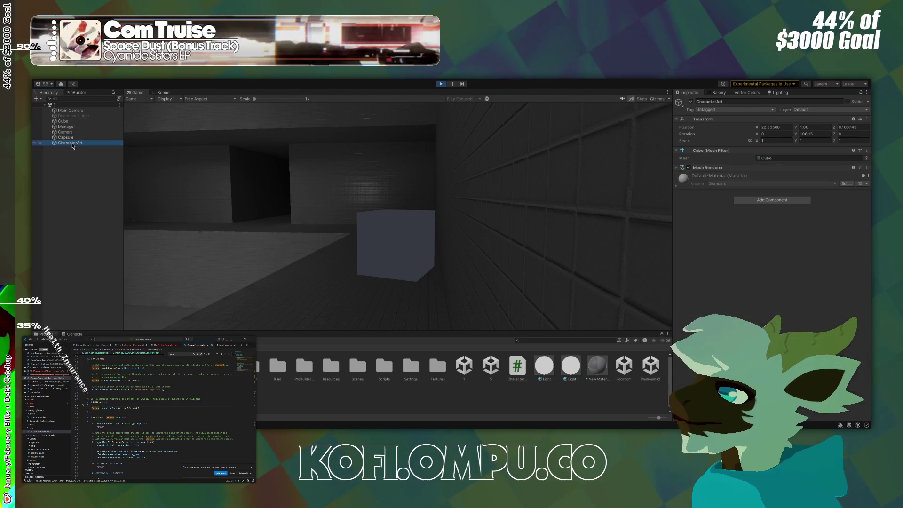
{"action": "left_click", "coordinate": [71, 132]}
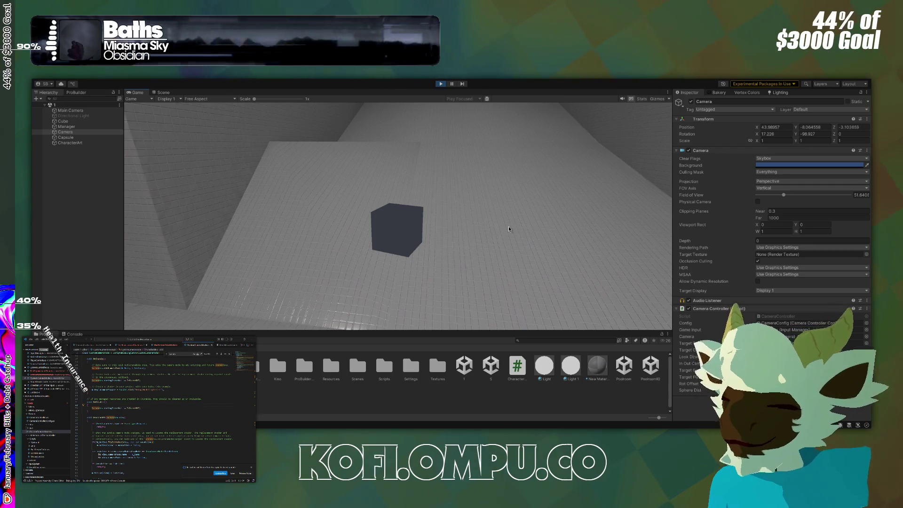
{"action": "left_click", "coordinate": [441, 84]}
Step: Orbit the Scene view and select the Cube room mesh for ProBuilder editing
{"action": "mouse_move", "coordinate": [525, 224]}
{"action": "left_mouse_down"}
{"action": "mouse_move", "coordinate": [591, 232]}
{"action": "mouse_move", "coordinate": [419, 201]}
{"action": "mouse_move", "coordinate": [420, 253]}
{"action": "mouse_move", "coordinate": [544, 246]}
{"action": "mouse_move", "coordinate": [360, 249]}
{"action": "mouse_move", "coordinate": [366, 268]}
{"action": "mouse_move", "coordinate": [373, 239]}
{"action": "mouse_move", "coordinate": [395, 252]}
{"action": "mouse_move", "coordinate": [362, 221]}
{"action": "mouse_move", "coordinate": [375, 193]}
{"action": "mouse_move", "coordinate": [384, 193]}
{"action": "mouse_move", "coordinate": [365, 192]}
{"action": "mouse_move", "coordinate": [377, 220]}
{"action": "mouse_move", "coordinate": [343, 228]}
{"action": "mouse_move", "coordinate": [421, 244]}
{"action": "mouse_move", "coordinate": [460, 235]}
{"action": "left_mouse_up"}
{"action": "left_click", "coordinate": [374, 240]}
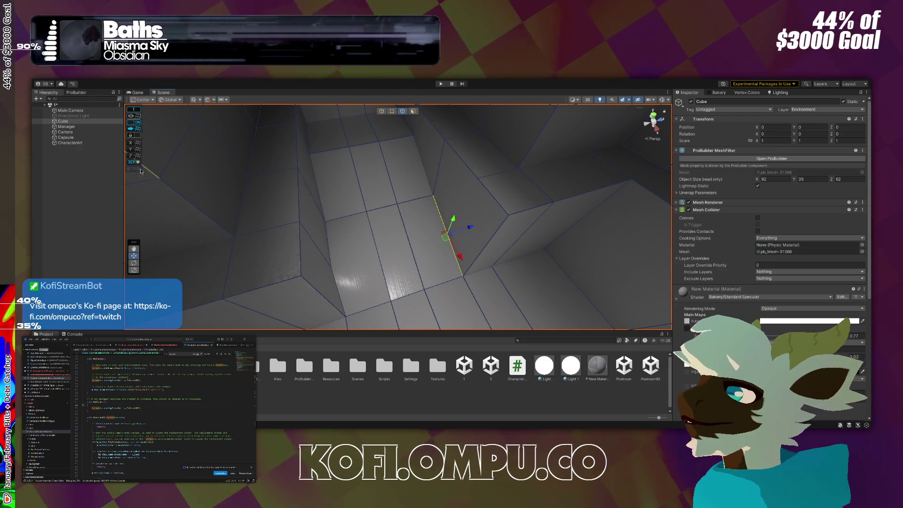
{"action": "left_click", "coordinate": [76, 92]}
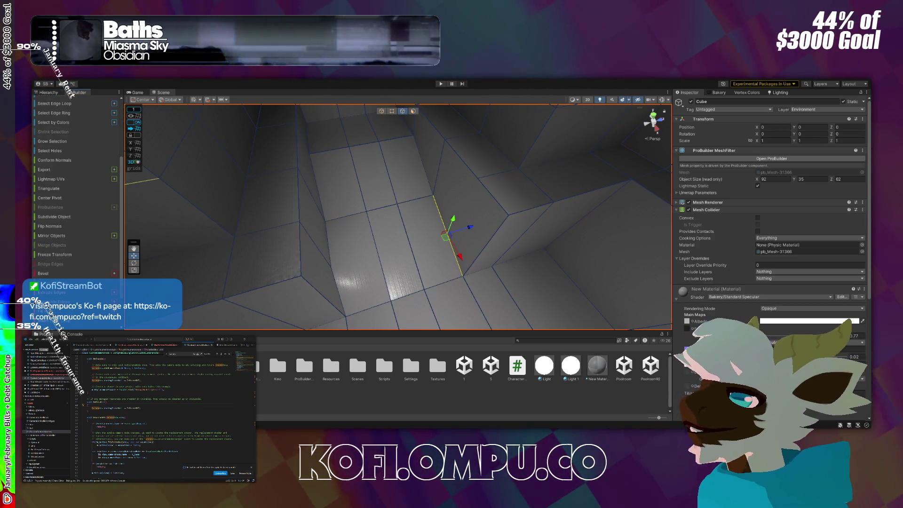
Step: Orbit to the dark wall and lower the selected wall vertices 2.5 units along Y
{"action": "mouse_move", "coordinate": [397, 218]}
{"action": "left_mouse_down"}
{"action": "mouse_move", "coordinate": [525, 190]}
{"action": "mouse_move", "coordinate": [475, 134]}
{"action": "left_mouse_up"}
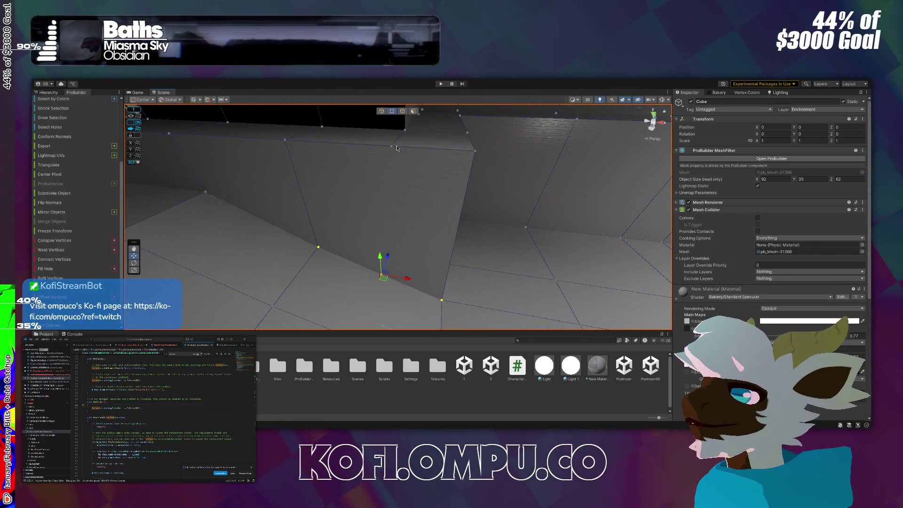
{"action": "mouse_move", "coordinate": [383, 274]}
{"action": "left_mouse_down"}
{"action": "mouse_move", "coordinate": [435, 253]}
{"action": "mouse_move", "coordinate": [414, 288]}
{"action": "mouse_move", "coordinate": [402, 281]}
{"action": "mouse_move", "coordinate": [410, 290]}
{"action": "mouse_move", "coordinate": [284, 299]}
{"action": "mouse_move", "coordinate": [302, 304]}
{"action": "mouse_move", "coordinate": [359, 282]}
{"action": "mouse_move", "coordinate": [387, 284]}
{"action": "mouse_move", "coordinate": [379, 250]}
{"action": "mouse_move", "coordinate": [282, 261]}
{"action": "mouse_move", "coordinate": [284, 242]}
{"action": "left_mouse_up"}
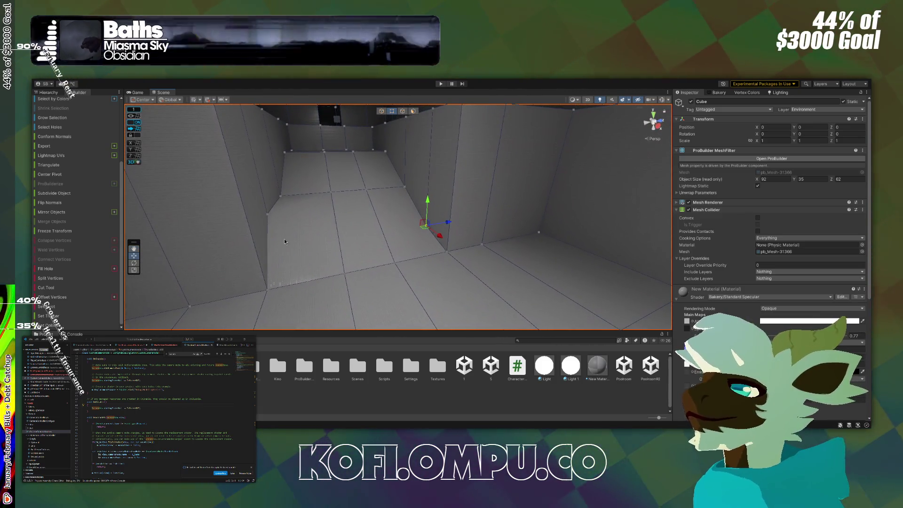
{"action": "left_click_drag", "start_coordinate": [264, 193], "coordinate": [268, 208]}
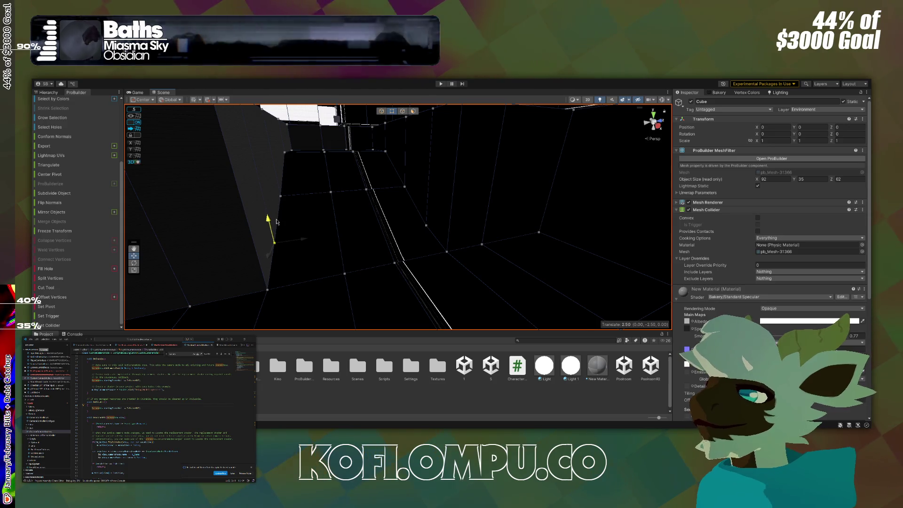
{"action": "left_click_drag", "start_coordinate": [277, 223], "coordinate": [277, 224]}
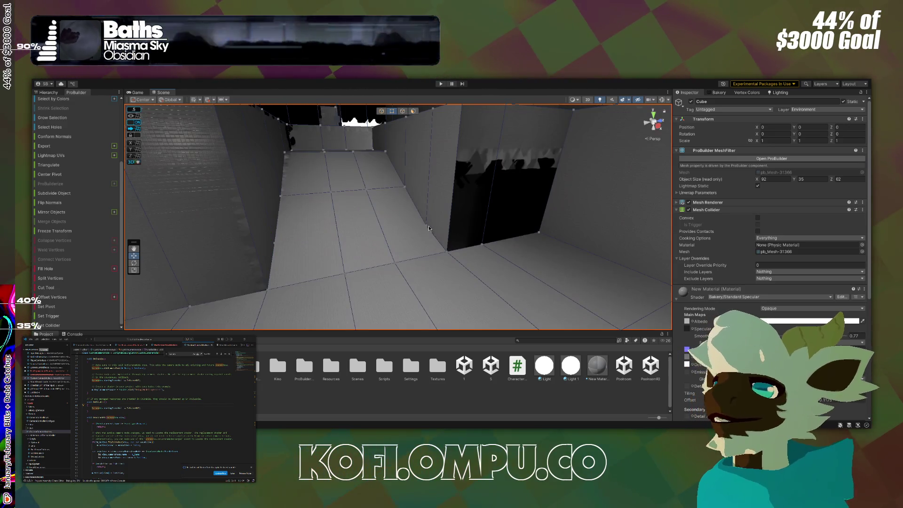
{"action": "scroll", "coordinate": [429, 228], "scroll_direction": "up", "scroll_amount": 5}
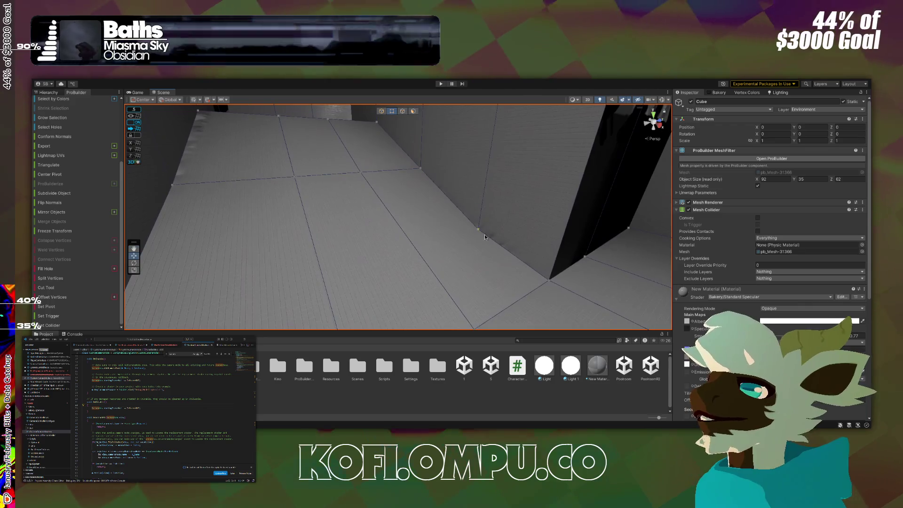
{"action": "left_click", "coordinate": [478, 229]}
{"action": "mouse_move", "coordinate": [481, 207]}
{"action": "left_mouse_down"}
{"action": "mouse_move", "coordinate": [486, 200]}
{"action": "mouse_move", "coordinate": [425, 162]}
{"action": "mouse_move", "coordinate": [361, 177]}
{"action": "mouse_move", "coordinate": [354, 168]}
{"action": "mouse_move", "coordinate": [362, 228]}
{"action": "mouse_move", "coordinate": [423, 212]}
{"action": "left_mouse_up"}
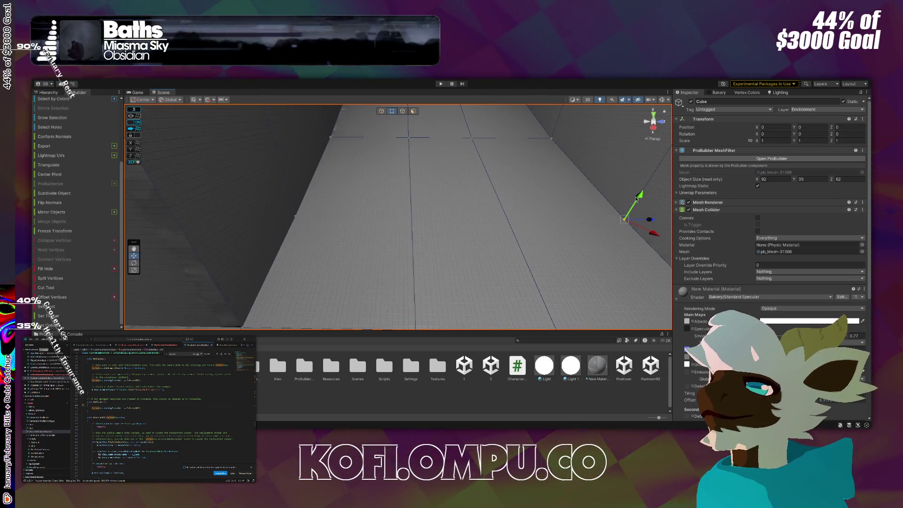
{"action": "left_click_drag", "start_coordinate": [638, 236], "coordinate": [583, 224]}
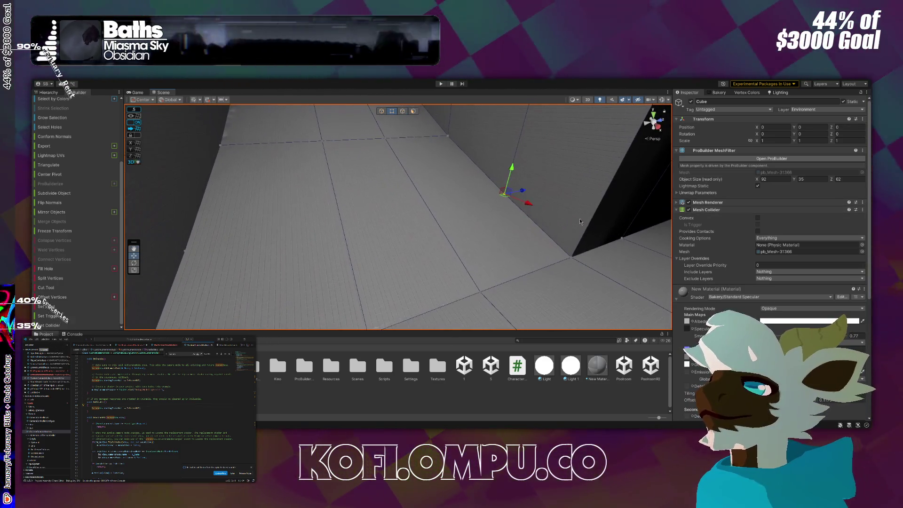
{"action": "left_click_drag", "start_coordinate": [525, 193], "coordinate": [319, 232]}
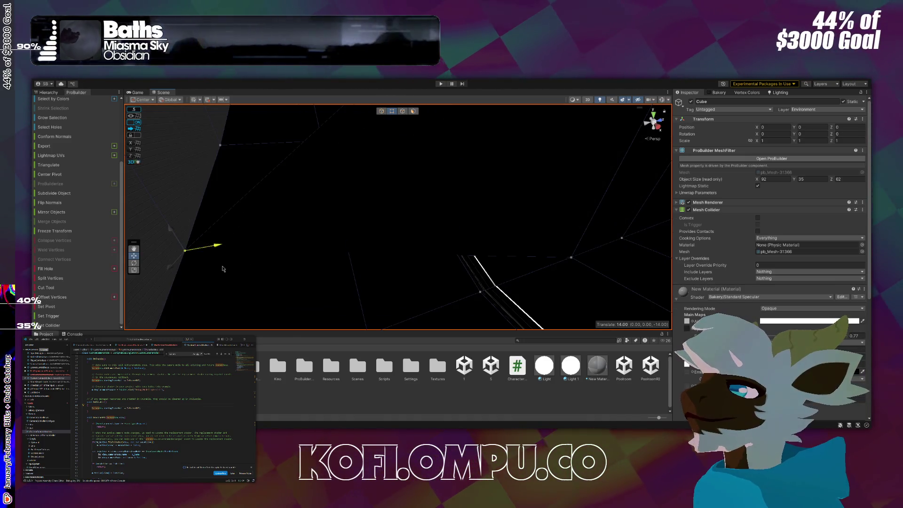
{"action": "key", "text": "ctrl+z"}
{"action": "mouse_move", "coordinate": [228, 262]}
{"action": "left_mouse_down"}
{"action": "mouse_move", "coordinate": [315, 214]}
{"action": "mouse_move", "coordinate": [367, 213]}
{"action": "mouse_move", "coordinate": [258, 228]}
{"action": "mouse_move", "coordinate": [309, 225]}
{"action": "mouse_move", "coordinate": [314, 215]}
{"action": "left_mouse_up"}
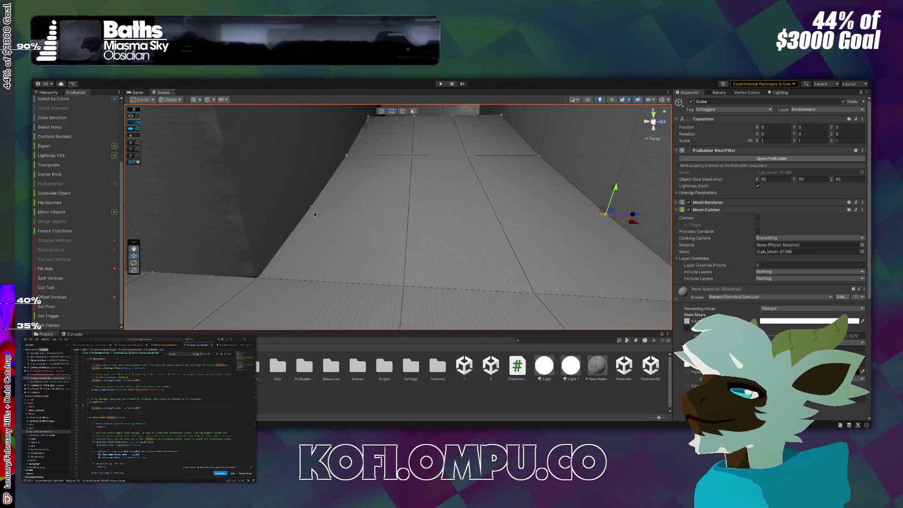
{"action": "left_click", "coordinate": [404, 111]}
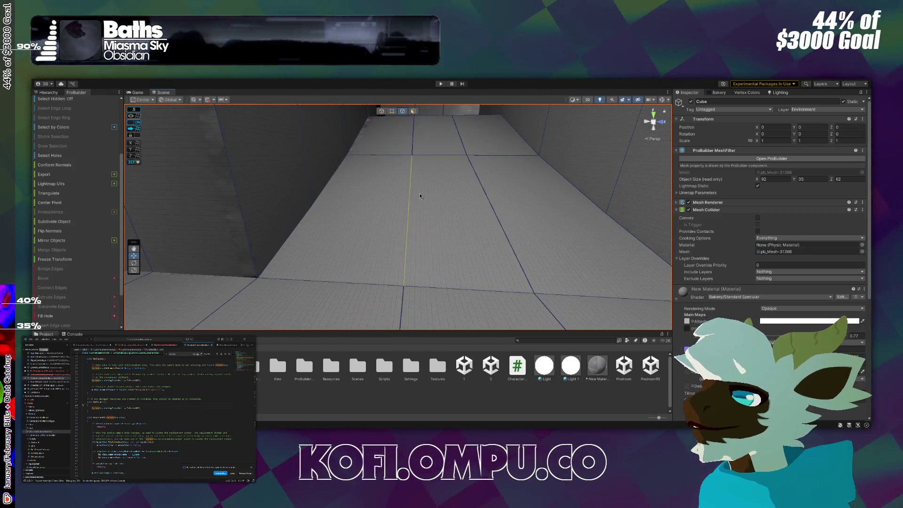
{"action": "left_click", "coordinate": [484, 219]}
{"action": "left_click", "coordinate": [499, 223]}
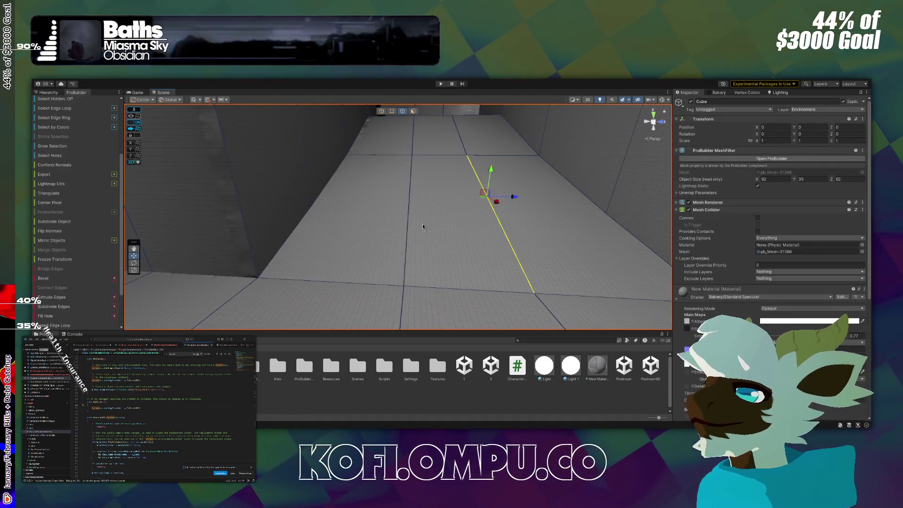
{"action": "left_click", "coordinate": [399, 222], "text": "shift"}
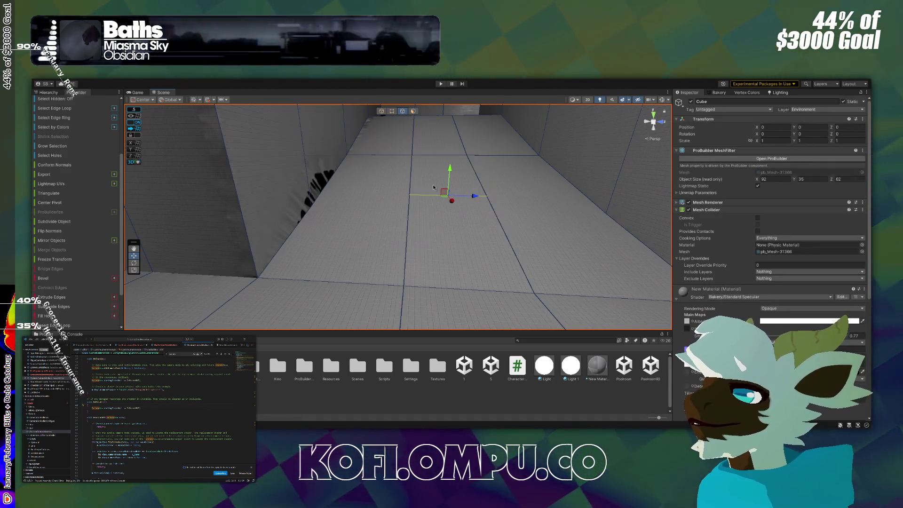
{"action": "left_click_drag", "start_coordinate": [449, 196], "coordinate": [444, 186]}
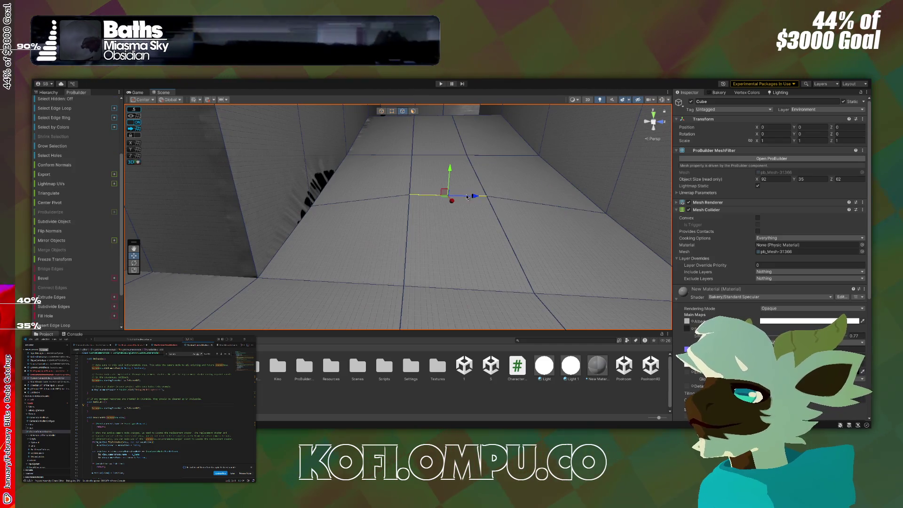
{"action": "left_click_drag", "start_coordinate": [455, 193], "coordinate": [559, 192]}
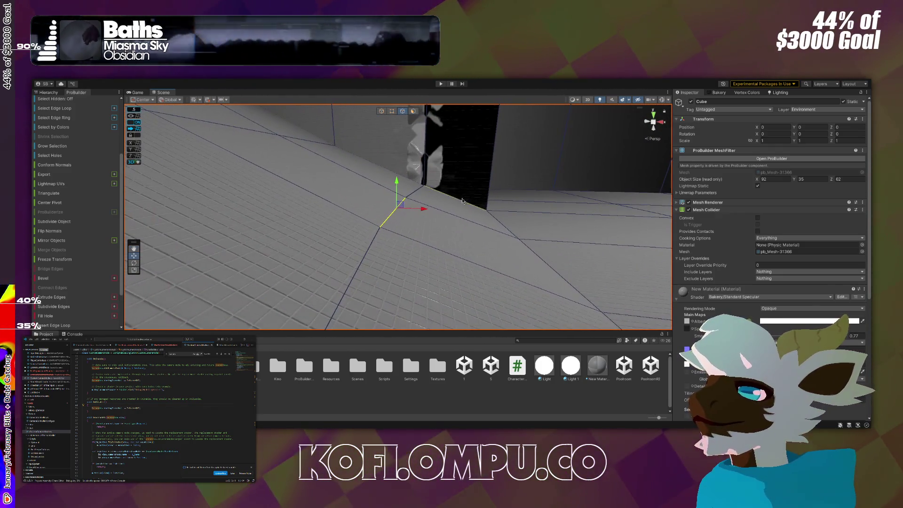
{"action": "mouse_move", "coordinate": [400, 205]}
{"action": "left_mouse_down"}
{"action": "mouse_move", "coordinate": [438, 185]}
{"action": "mouse_move", "coordinate": [398, 192]}
{"action": "left_mouse_up"}
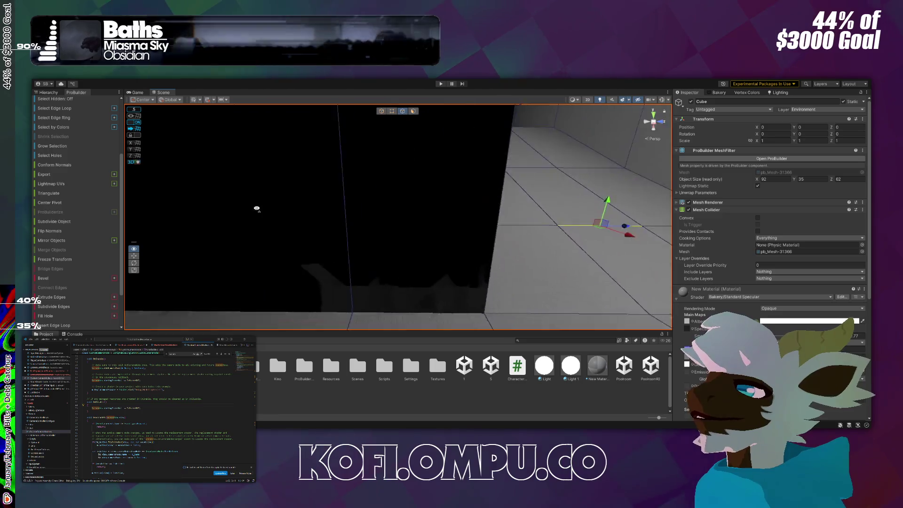
{"action": "mouse_move", "coordinate": [221, 194]}
{"action": "left_mouse_down"}
{"action": "mouse_move", "coordinate": [85, 209]}
{"action": "mouse_move", "coordinate": [85, 200]}
{"action": "mouse_move", "coordinate": [217, 254]}
{"action": "mouse_move", "coordinate": [322, 256]}
{"action": "mouse_move", "coordinate": [235, 253]}
{"action": "mouse_move", "coordinate": [538, 287]}
{"action": "mouse_move", "coordinate": [475, 233]}
{"action": "mouse_move", "coordinate": [409, 254]}
{"action": "mouse_move", "coordinate": [556, 203]}
{"action": "mouse_move", "coordinate": [323, 145]}
{"action": "mouse_move", "coordinate": [258, 163]}
{"action": "mouse_move", "coordinate": [278, 119]}
{"action": "mouse_move", "coordinate": [262, 131]}
{"action": "left_mouse_up"}
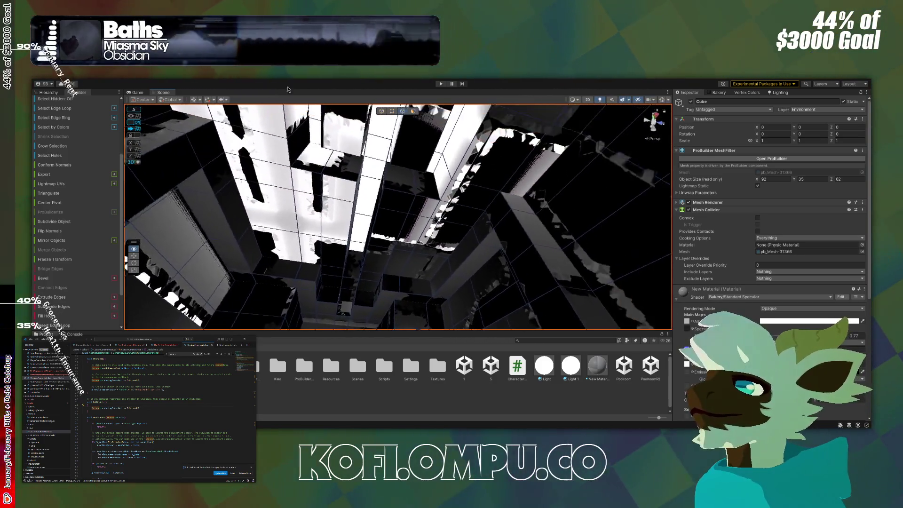
{"action": "mouse_move", "coordinate": [397, 85]}
{"action": "left_mouse_down"}
{"action": "mouse_move", "coordinate": [281, 405]}
{"action": "mouse_move", "coordinate": [266, 154]}
{"action": "mouse_move", "coordinate": [107, 105]}
{"action": "mouse_move", "coordinate": [338, 164]}
{"action": "mouse_move", "coordinate": [418, 118]}
{"action": "mouse_move", "coordinate": [456, 133]}
{"action": "mouse_move", "coordinate": [452, 165]}
{"action": "mouse_move", "coordinate": [406, 221]}
{"action": "left_mouse_up"}
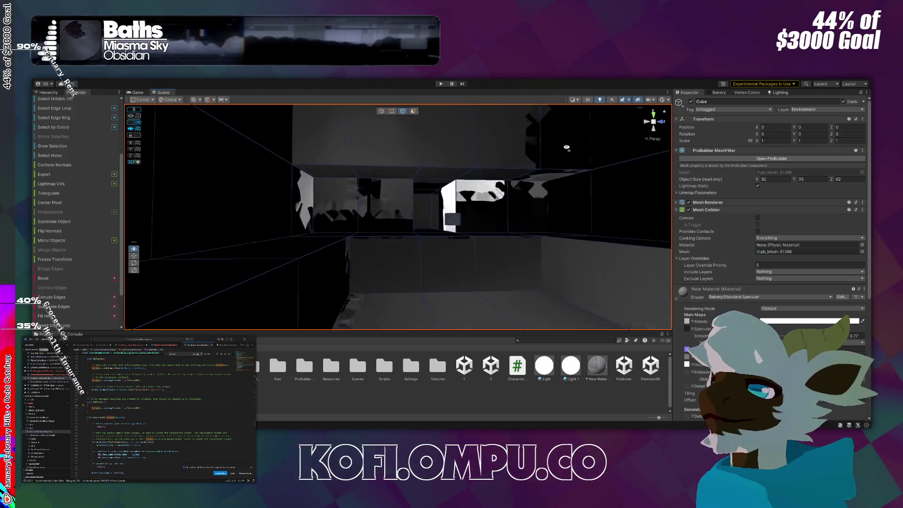
Step: Check the walls, corridor and ramp, then return ProBuilder to Object selection mode
{"action": "mouse_move", "coordinate": [598, 159]}
{"action": "left_mouse_down"}
{"action": "mouse_move", "coordinate": [528, 191]}
{"action": "mouse_move", "coordinate": [525, 174]}
{"action": "mouse_move", "coordinate": [498, 186]}
{"action": "left_mouse_up"}
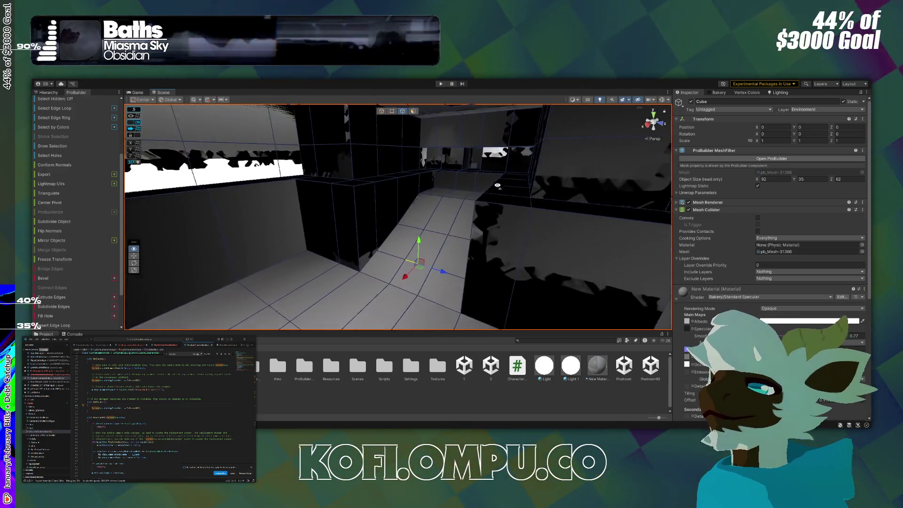
{"action": "left_click_drag", "start_coordinate": [358, 176], "coordinate": [512, 163]}
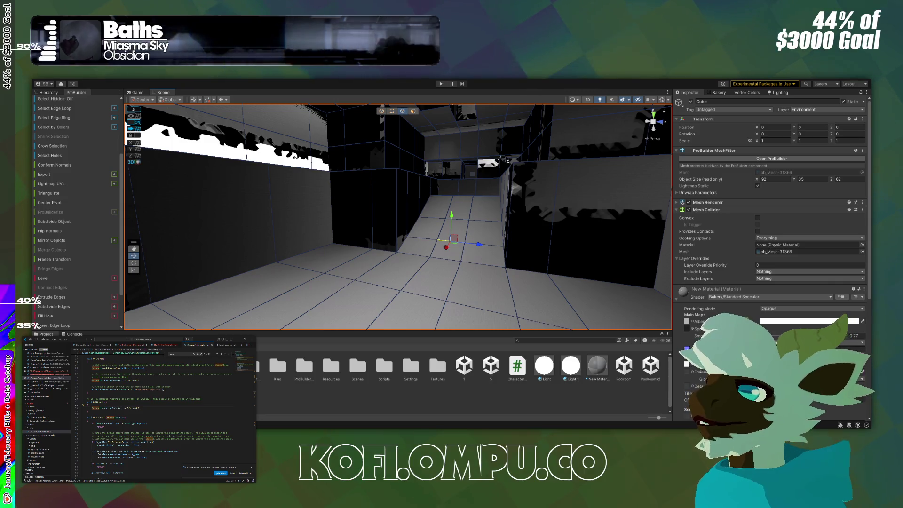
{"action": "left_click", "coordinate": [383, 112]}
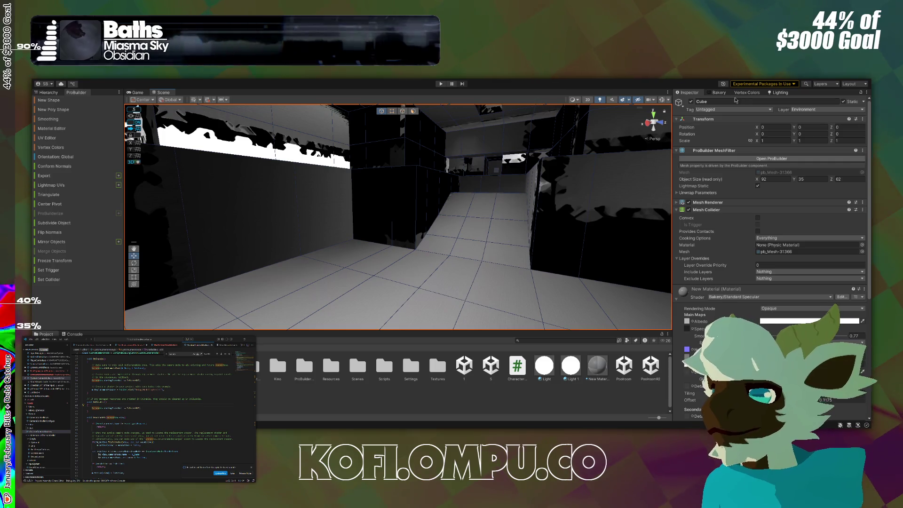
{"action": "left_click", "coordinate": [720, 92]}
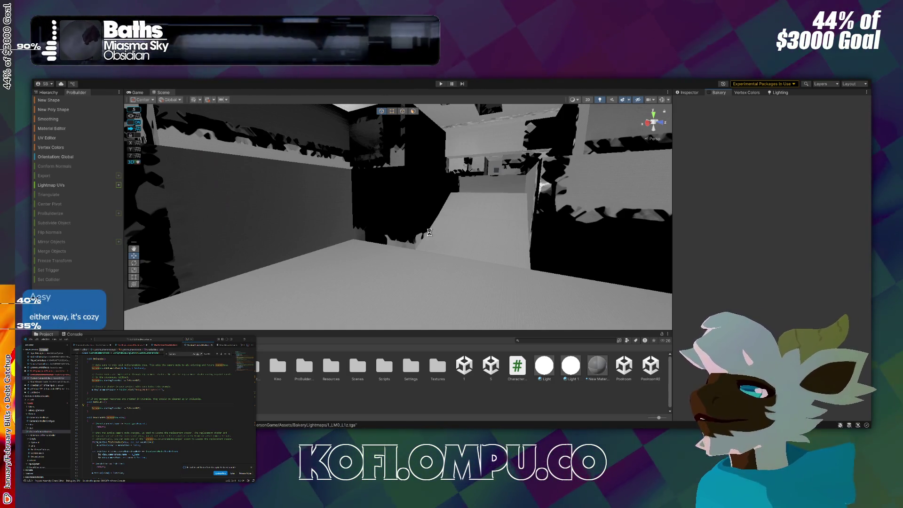
{"action": "key", "text": "w"}
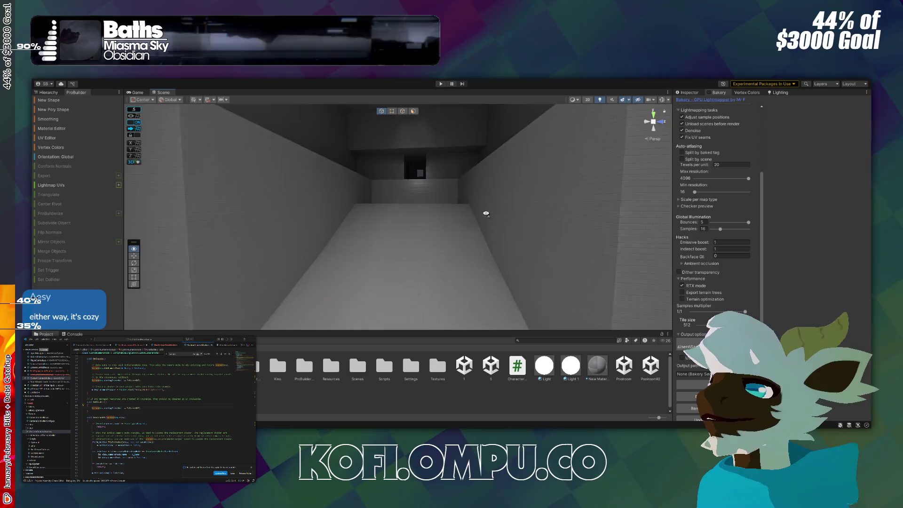
{"action": "mouse_move", "coordinate": [468, 274]}
{"action": "left_mouse_down"}
{"action": "mouse_move", "coordinate": [439, 309]}
{"action": "mouse_move", "coordinate": [227, 187]}
{"action": "mouse_move", "coordinate": [371, 248]}
{"action": "mouse_move", "coordinate": [524, 233]}
{"action": "mouse_move", "coordinate": [483, 229]}
{"action": "mouse_move", "coordinate": [502, 207]}
{"action": "mouse_move", "coordinate": [540, 234]}
{"action": "mouse_move", "coordinate": [400, 246]}
{"action": "left_mouse_up"}
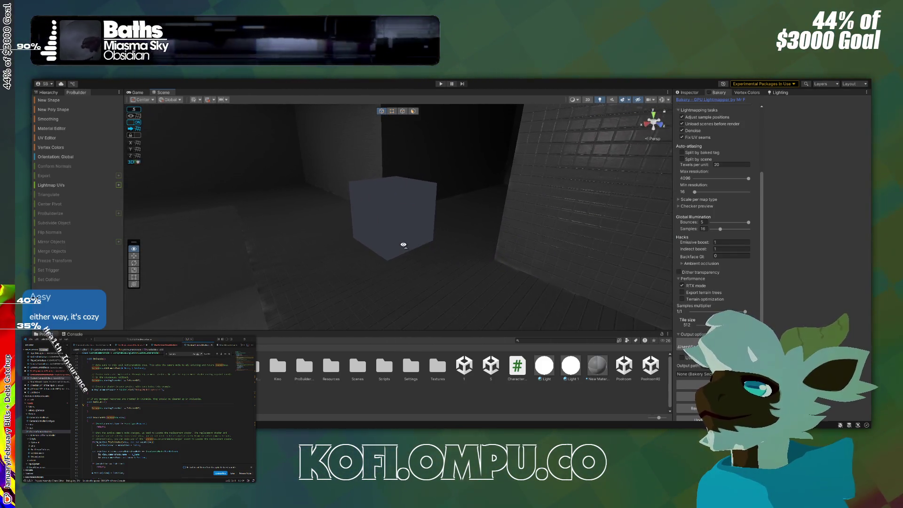
{"action": "scroll", "coordinate": [694, 245], "scroll_direction": "up", "scroll_amount": 5}
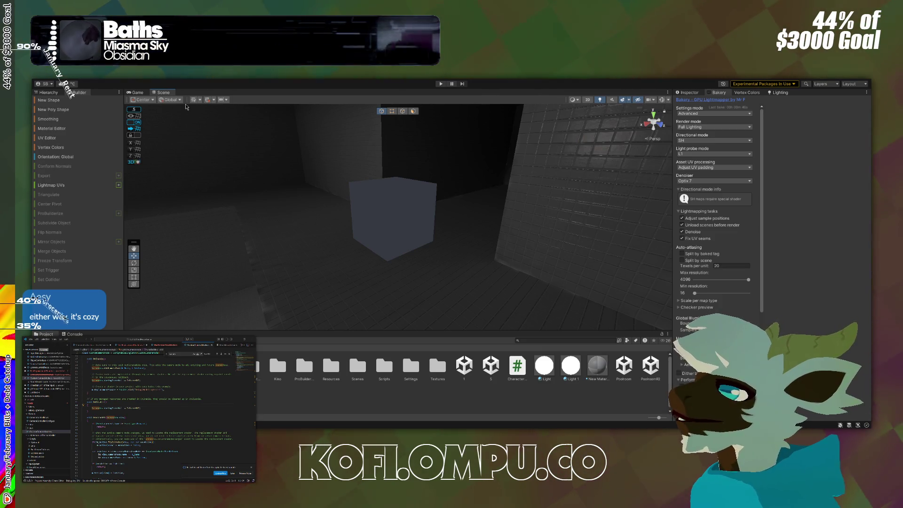
{"action": "mouse_move", "coordinate": [389, 143]}
{"action": "left_mouse_down"}
{"action": "mouse_move", "coordinate": [359, 173]}
{"action": "mouse_move", "coordinate": [344, 157]}
{"action": "left_mouse_up"}
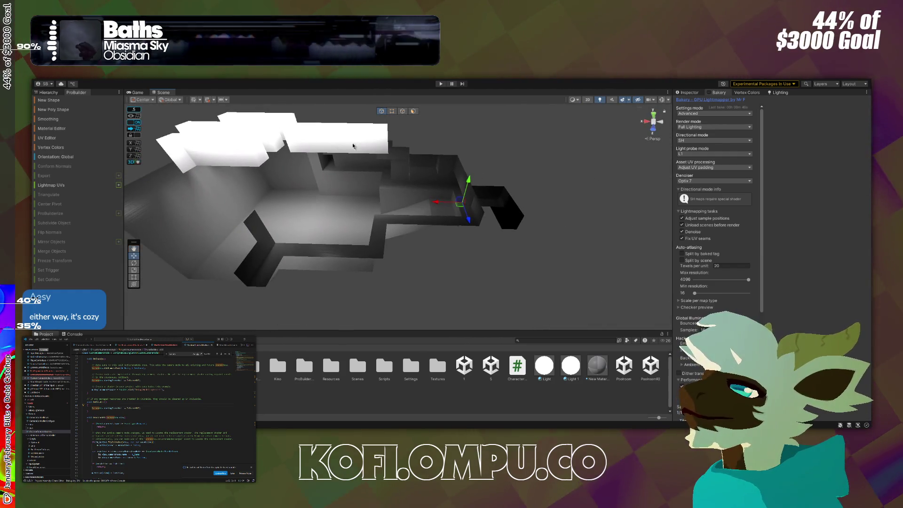
Step: Wrap the BakeryVolume around the Cube mesh so it spans 92 × 35 × 62
{"action": "left_click", "coordinate": [688, 93]}
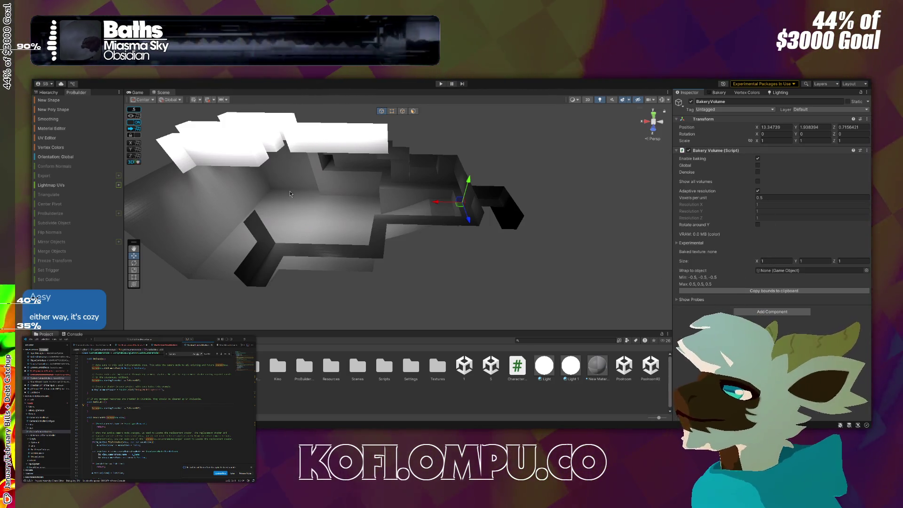
{"action": "left_click", "coordinate": [49, 93]}
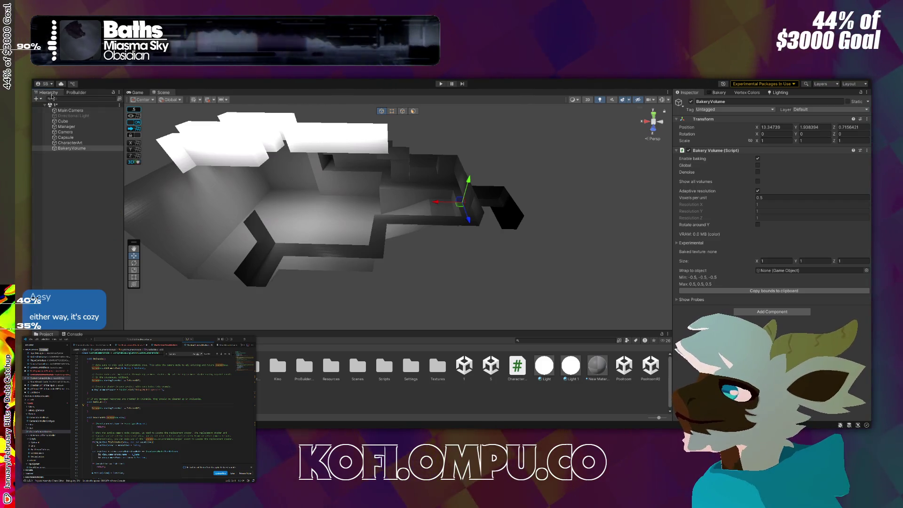
{"action": "mouse_move", "coordinate": [70, 122]}
{"action": "left_mouse_down"}
{"action": "mouse_move", "coordinate": [283, 188]}
{"action": "mouse_move", "coordinate": [810, 276]}
{"action": "left_mouse_up"}
{"action": "mouse_move", "coordinate": [396, 191]}
{"action": "left_mouse_down"}
{"action": "mouse_move", "coordinate": [525, 141]}
{"action": "mouse_move", "coordinate": [435, 126]}
{"action": "left_mouse_up"}
{"action": "left_click_drag", "start_coordinate": [478, 129], "coordinate": [596, 141]}
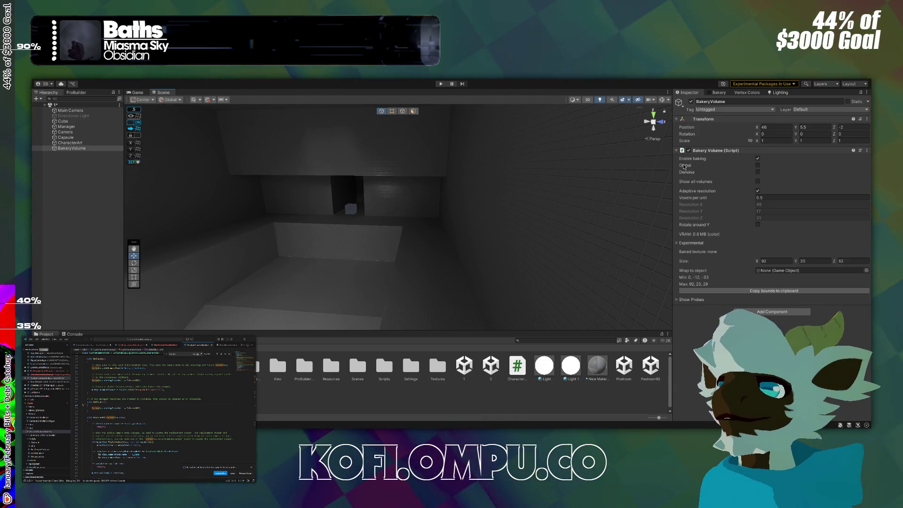
{"action": "left_click", "coordinate": [718, 92]}
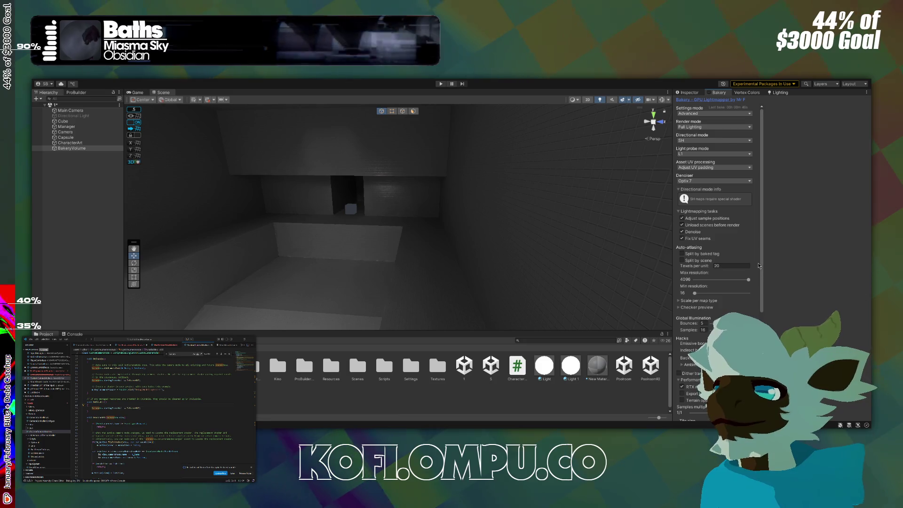
Step: Go through Bakery's lightmapper settings and re-bake the lightmaps with the new volume
{"action": "scroll", "coordinate": [758, 264], "scroll_direction": "down", "scroll_amount": 5}
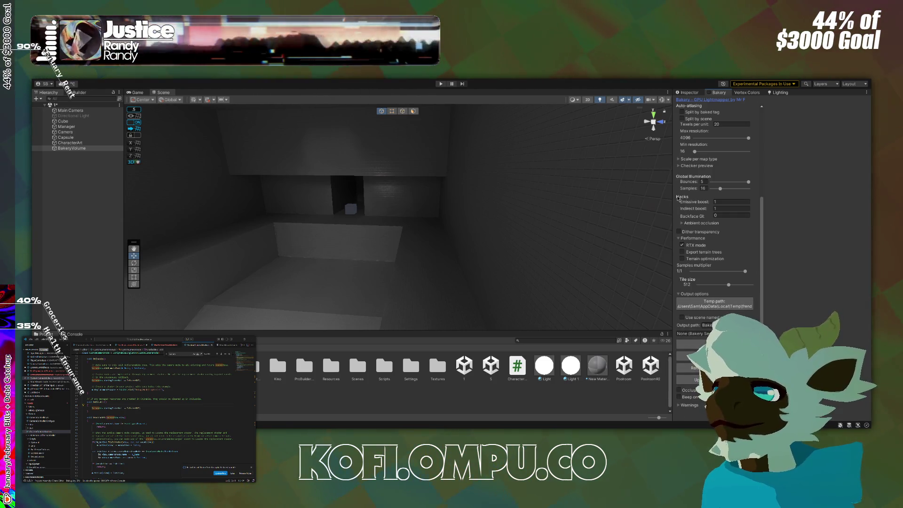
{"action": "scroll", "coordinate": [701, 237], "scroll_direction": "up", "scroll_amount": 5}
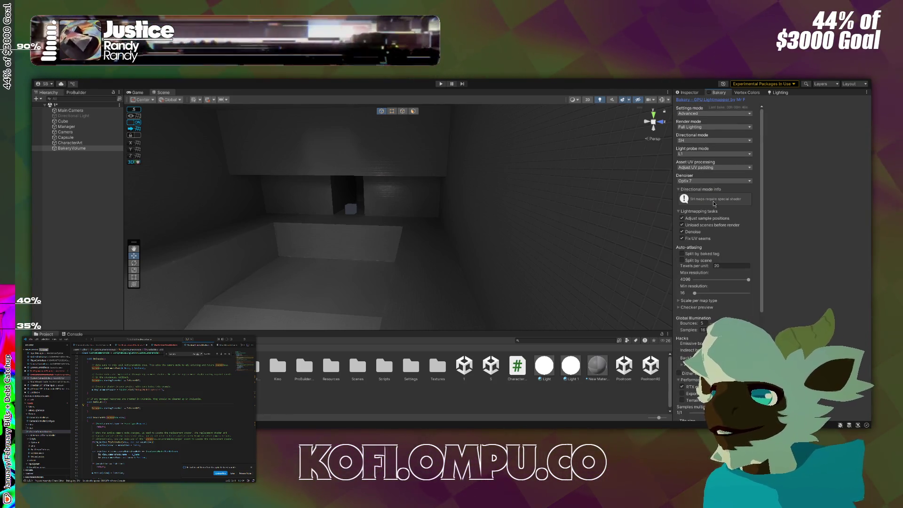
{"action": "scroll", "coordinate": [716, 137], "scroll_direction": "down", "scroll_amount": 2}
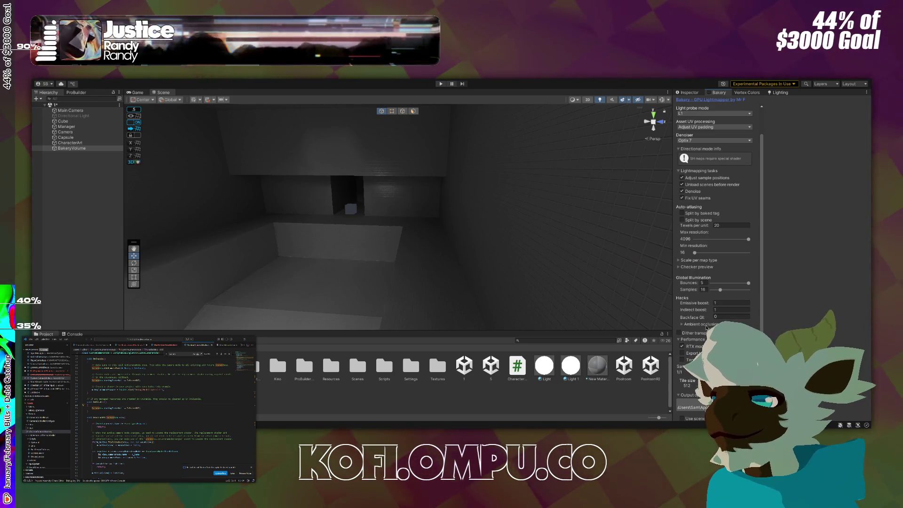
{"action": "scroll", "coordinate": [705, 334], "scroll_direction": "down", "scroll_amount": 1}
{"action": "scroll", "coordinate": [715, 211], "scroll_direction": "down", "scroll_amount": 1}
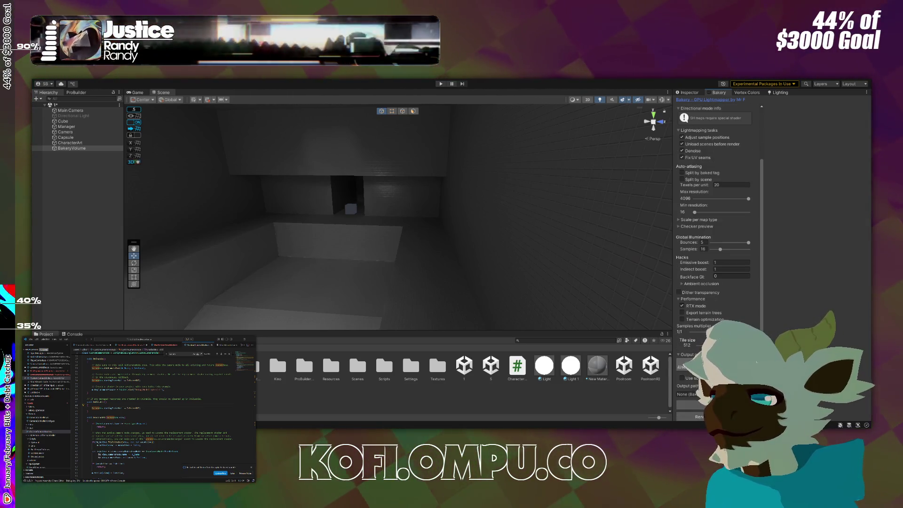
{"action": "scroll", "coordinate": [715, 211], "scroll_direction": "down", "scroll_amount": 1}
{"action": "scroll", "coordinate": [715, 211], "scroll_direction": "down", "scroll_amount": 1}
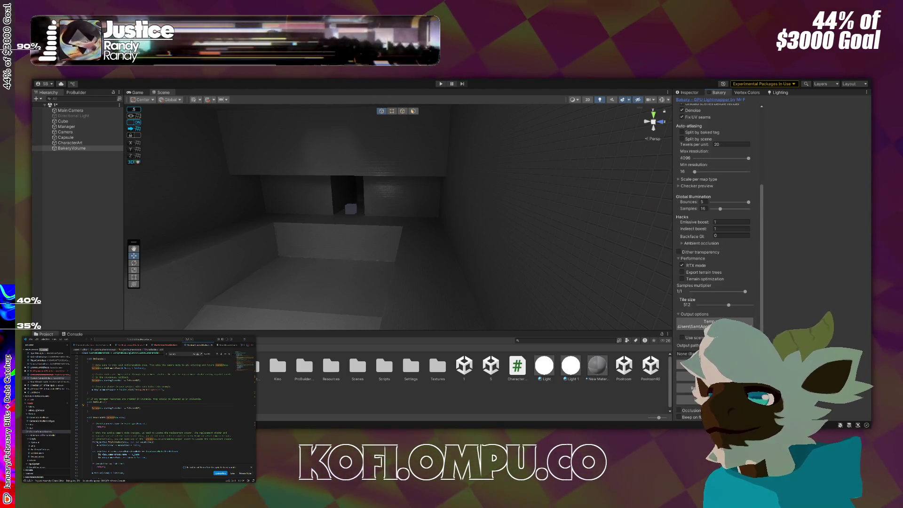
{"action": "scroll", "coordinate": [715, 211], "scroll_direction": "down", "scroll_amount": 1}
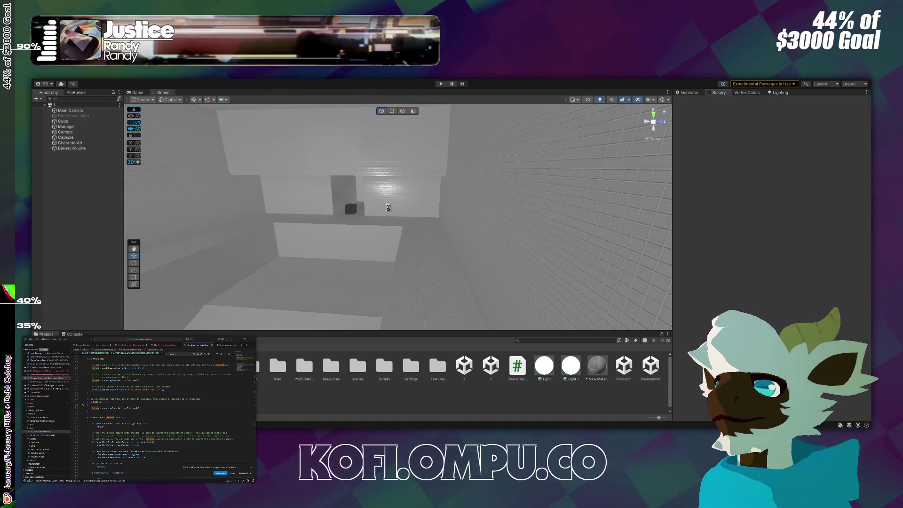
Step: Orbit toward the doorway and zoom to inspect the re-baked lighting around the cube
{"action": "mouse_move", "coordinate": [388, 207]}
{"action": "left_mouse_down"}
{"action": "mouse_move", "coordinate": [286, 221]}
{"action": "mouse_move", "coordinate": [301, 188]}
{"action": "mouse_move", "coordinate": [292, 226]}
{"action": "mouse_move", "coordinate": [296, 195]}
{"action": "mouse_move", "coordinate": [356, 201]}
{"action": "left_mouse_up"}
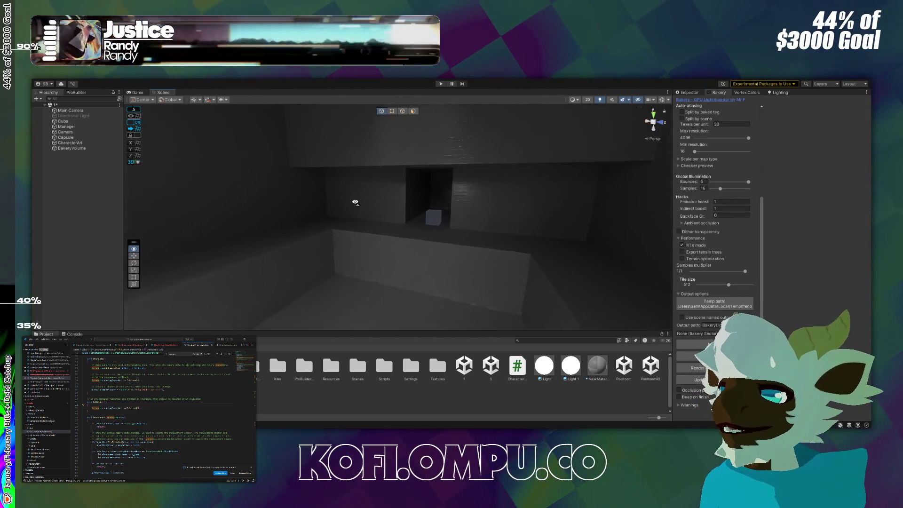
{"action": "scroll", "coordinate": [356, 202], "scroll_direction": "down", "scroll_amount": 5}
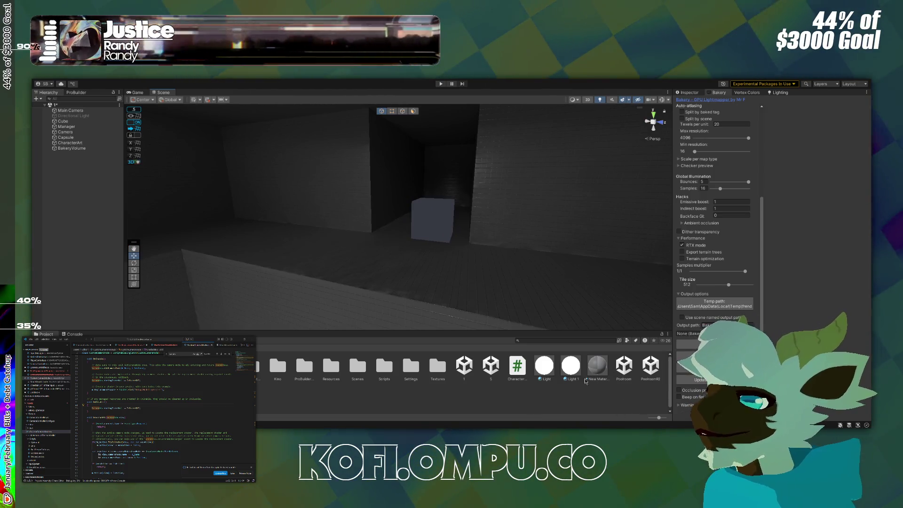
{"action": "scroll", "coordinate": [596, 380], "scroll_direction": "down", "scroll_amount": 1}
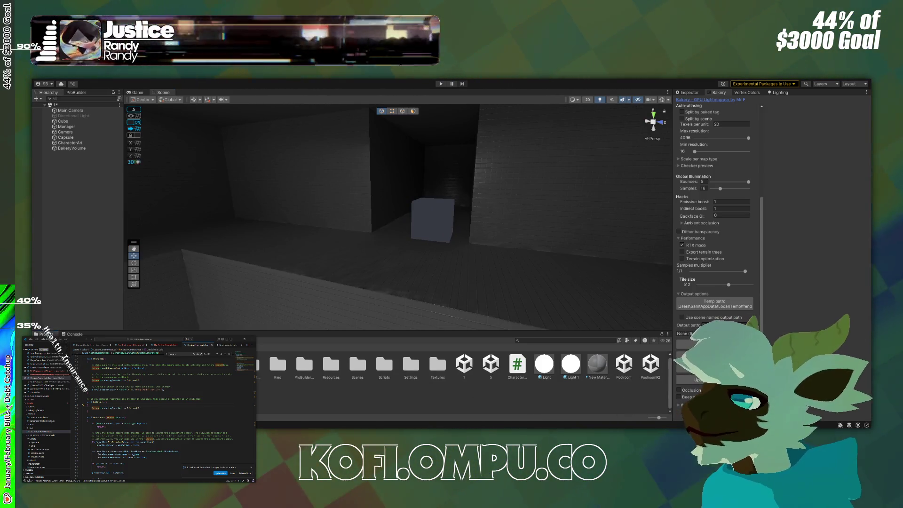